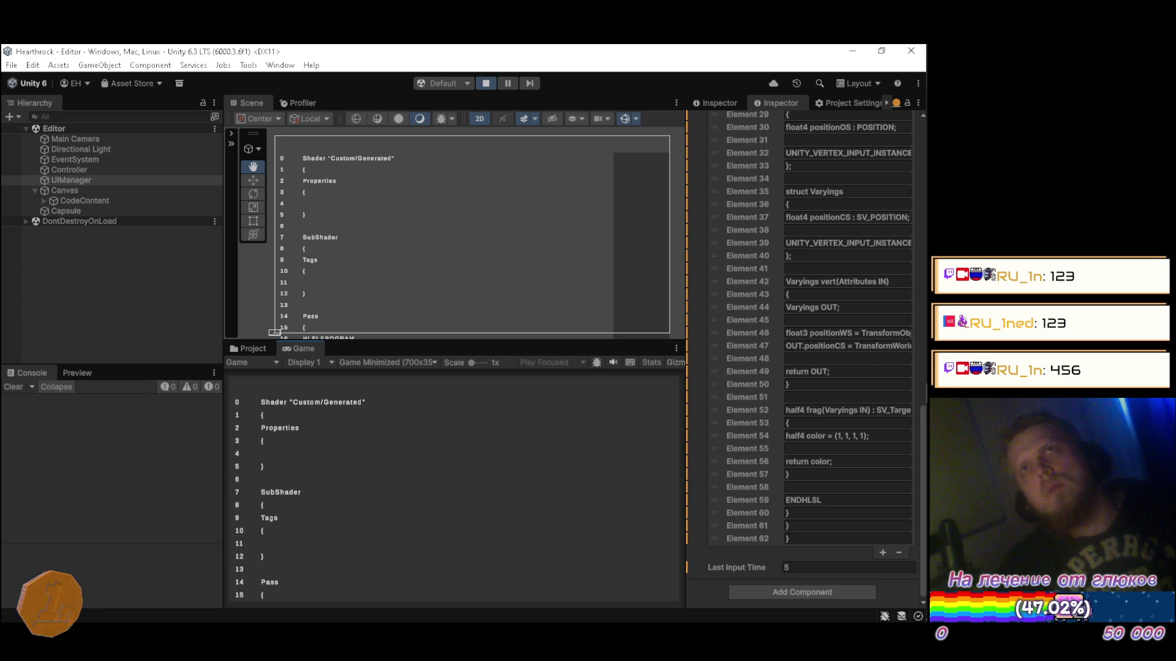
# Step: Switch from Unity to the Firefox window playing YouTube Music
pyautogui.moveTo(902, 114)
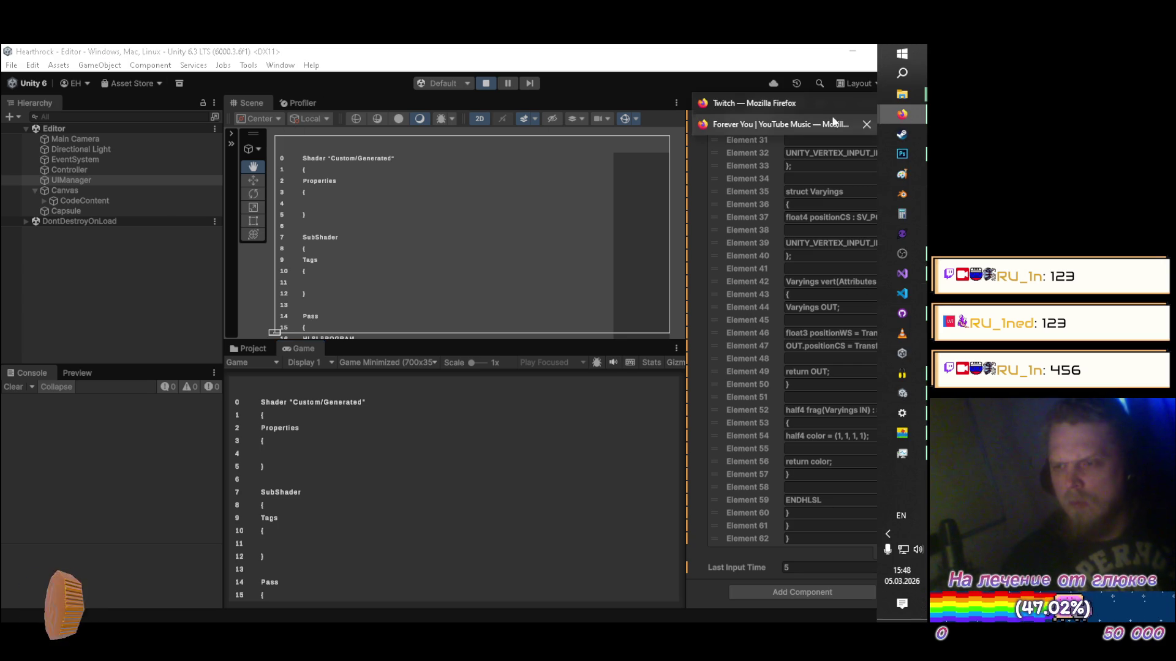
pyautogui.click(729, 123)
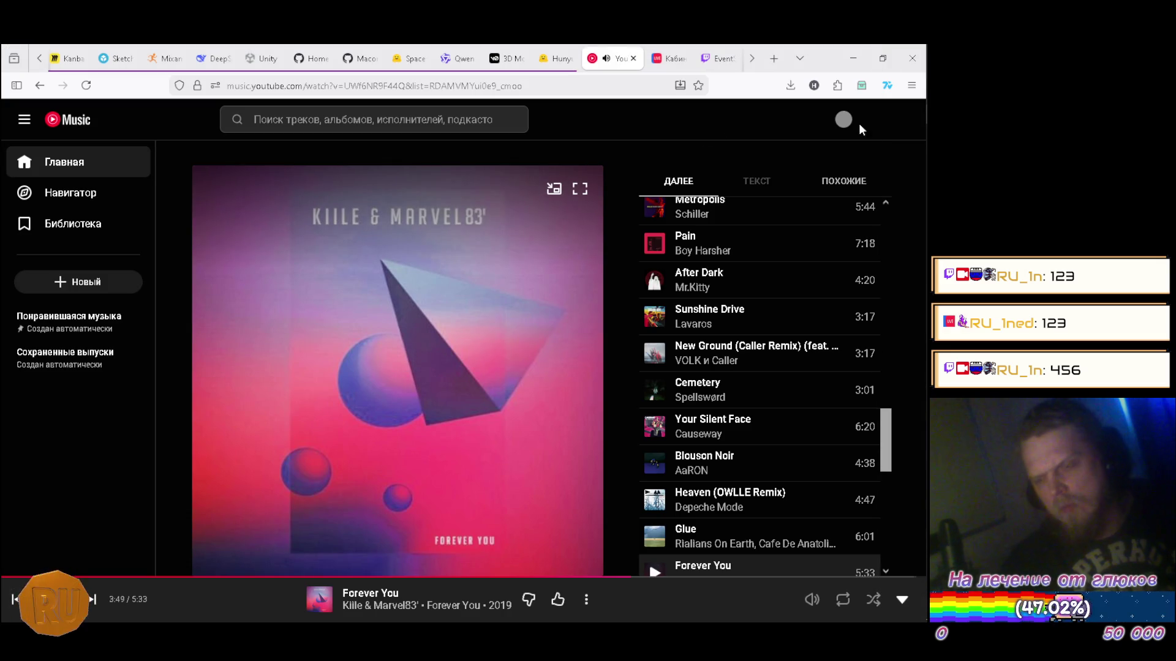
# Step: Open the YouTube home page in a new Firefox tab
pyautogui.click(774, 58)
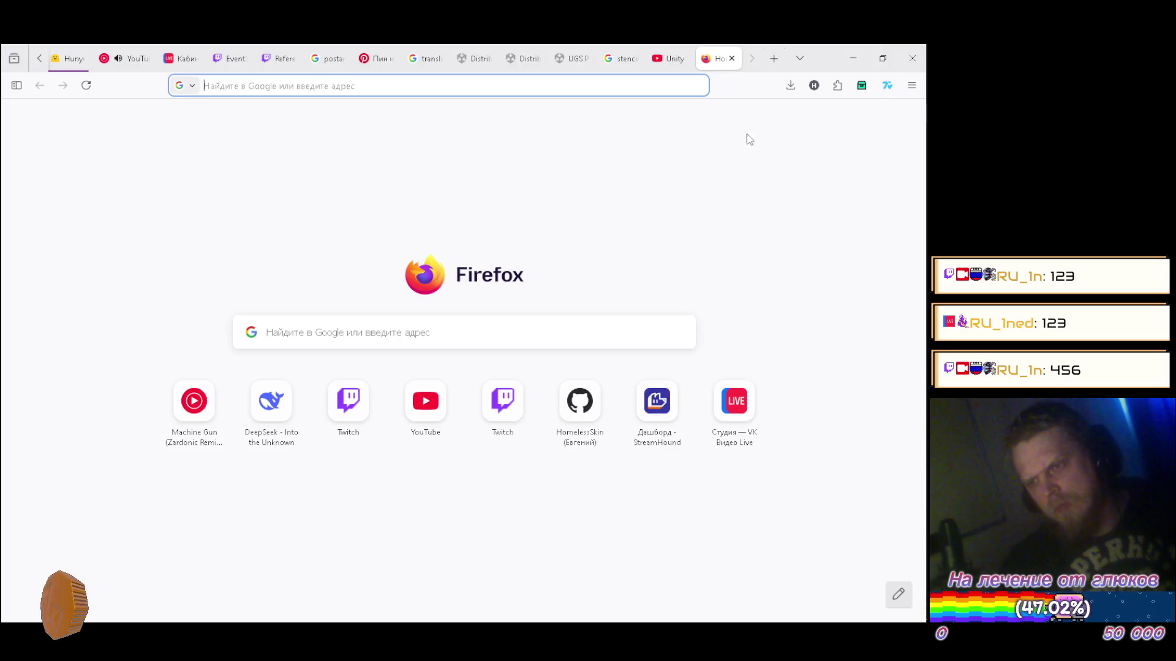
pyautogui.click(437, 417)
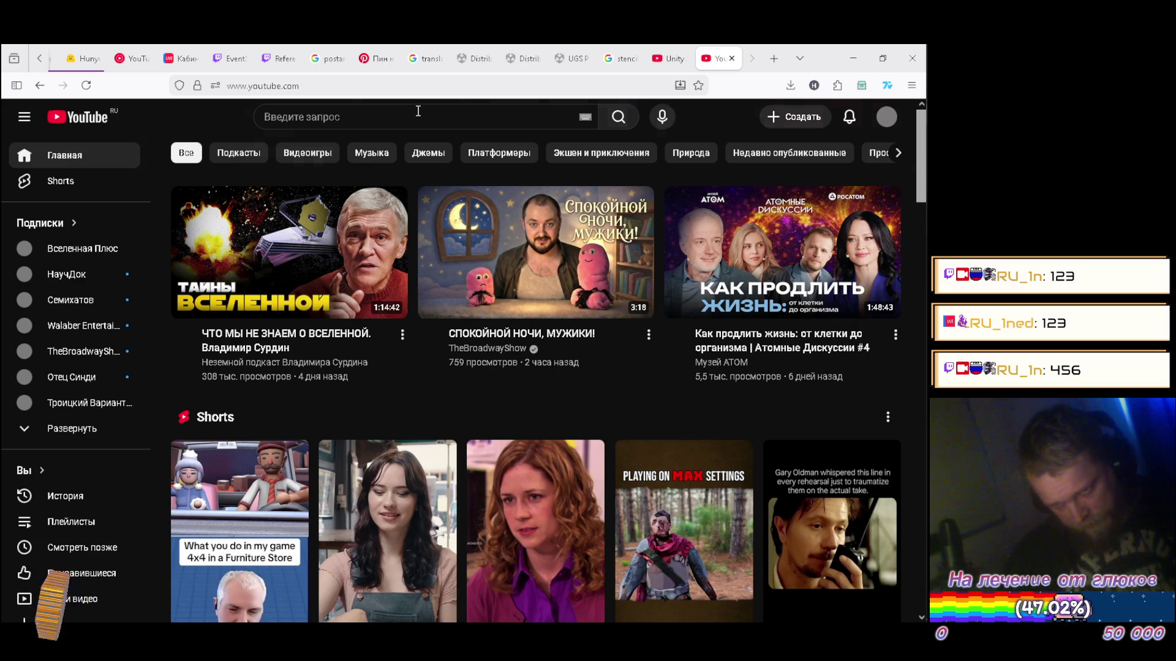
pyautogui.scroll(-2, 274, 288)
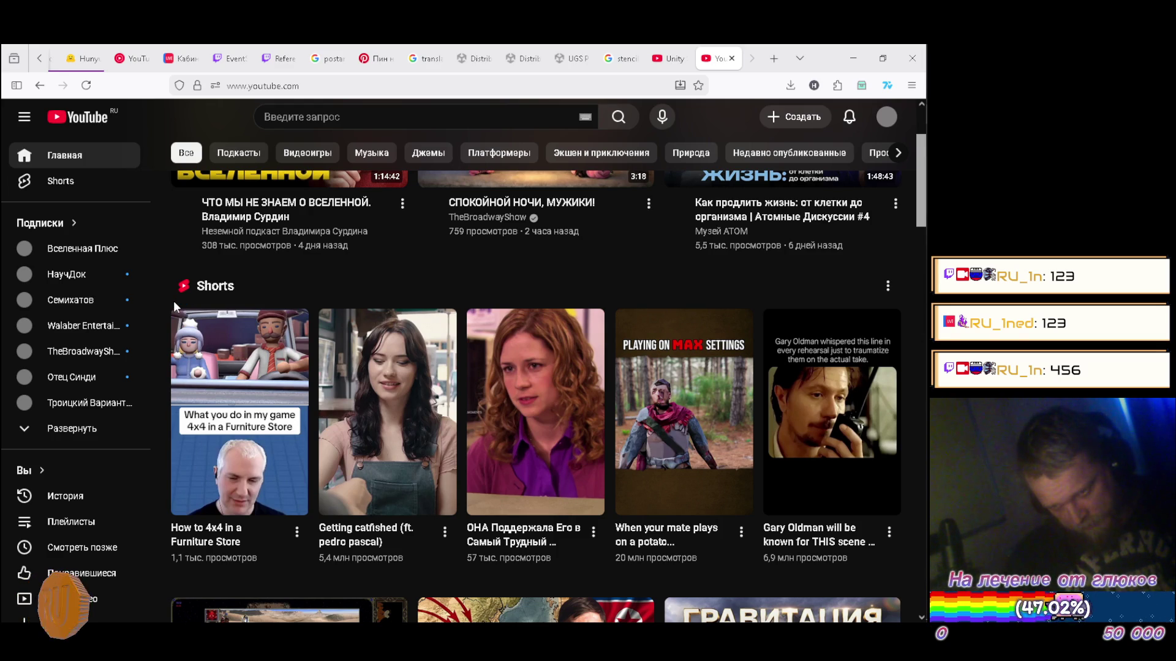
# Step: Scroll to the second Shorts shelf and open 'A Female Sci-Fi Character Written By a Male Writer'
pyautogui.scroll(-2, 175, 306)
pyautogui.scroll(-1, 175, 310)
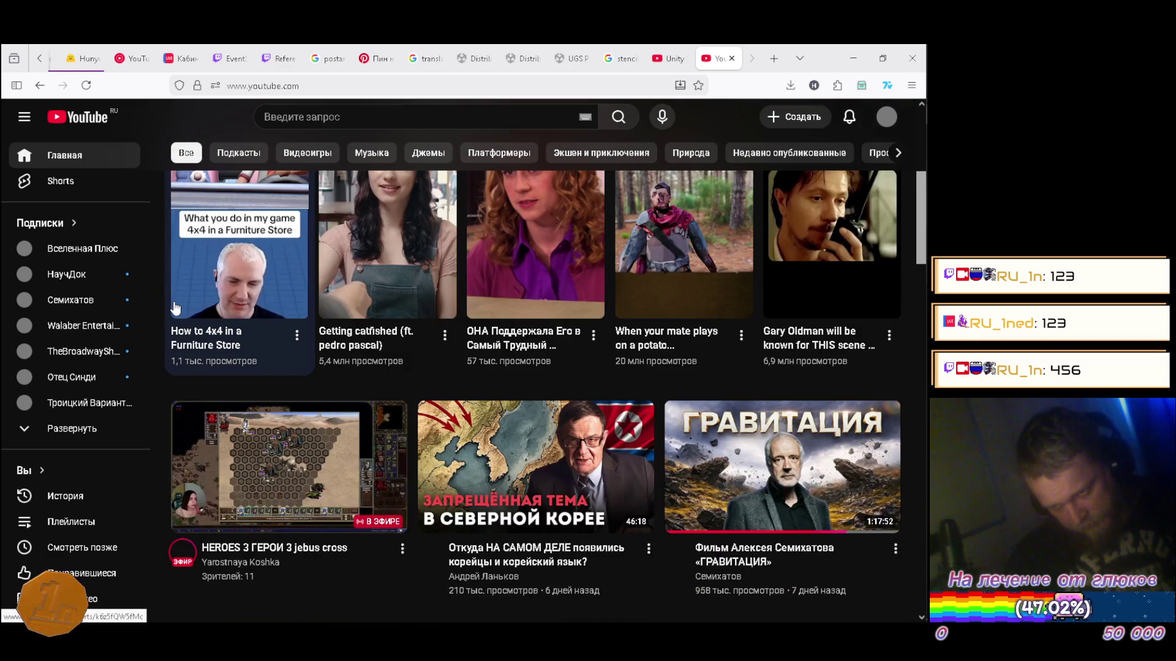
pyautogui.scroll(-1, 168, 314)
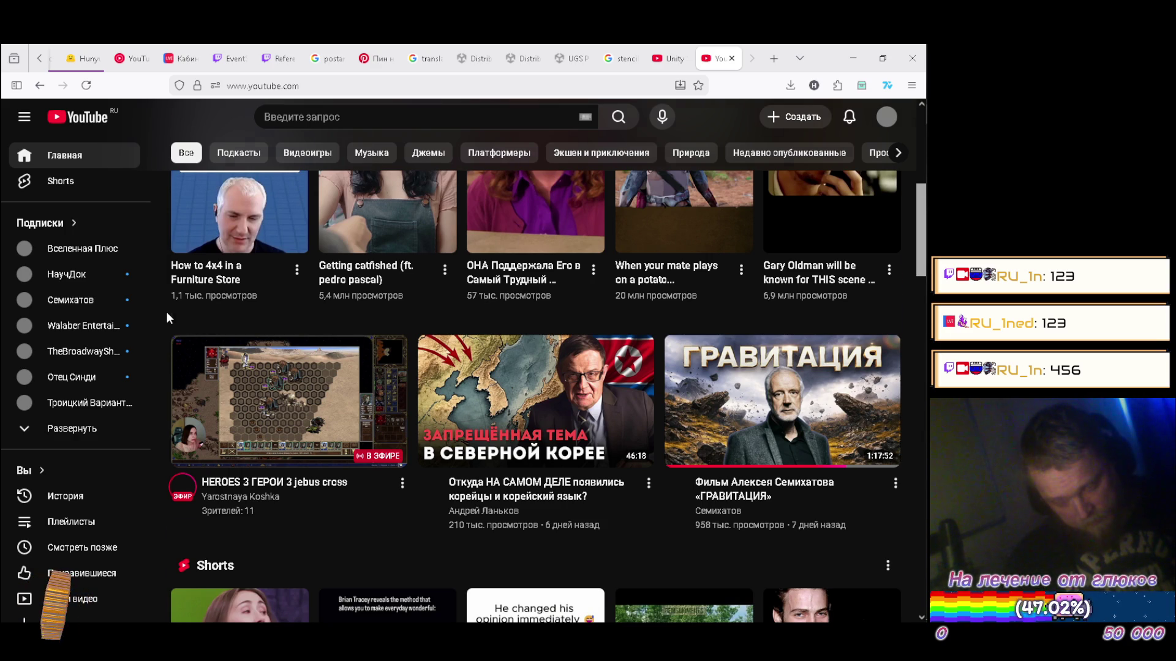
pyautogui.scroll(-4, 166, 311)
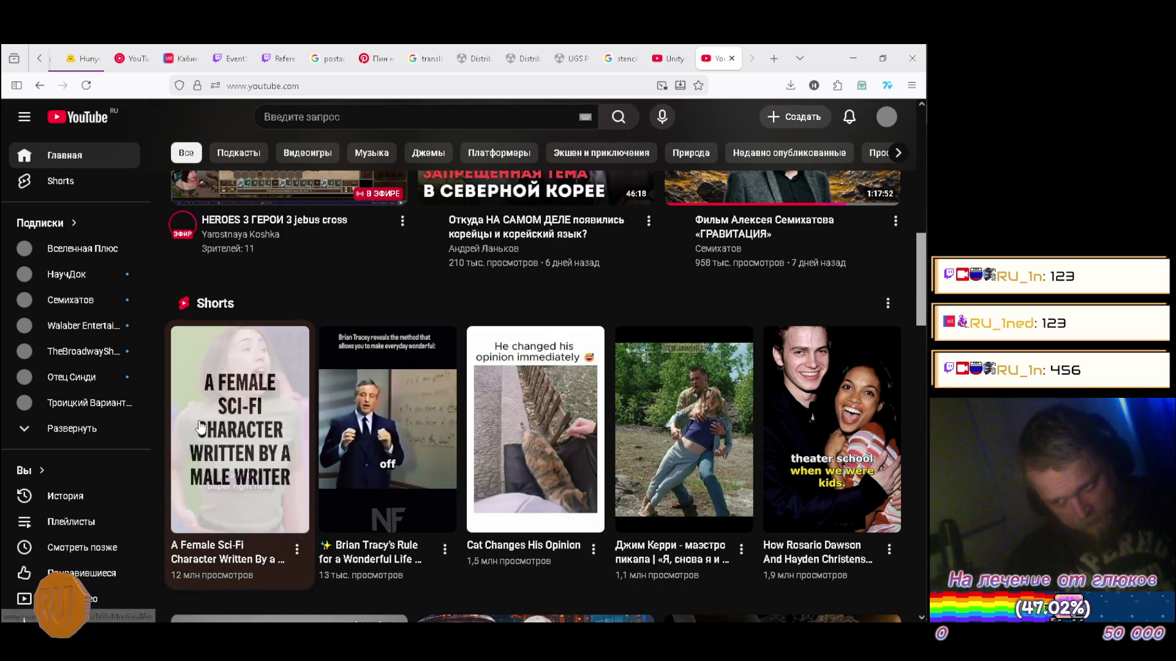
pyautogui.click(206, 420)
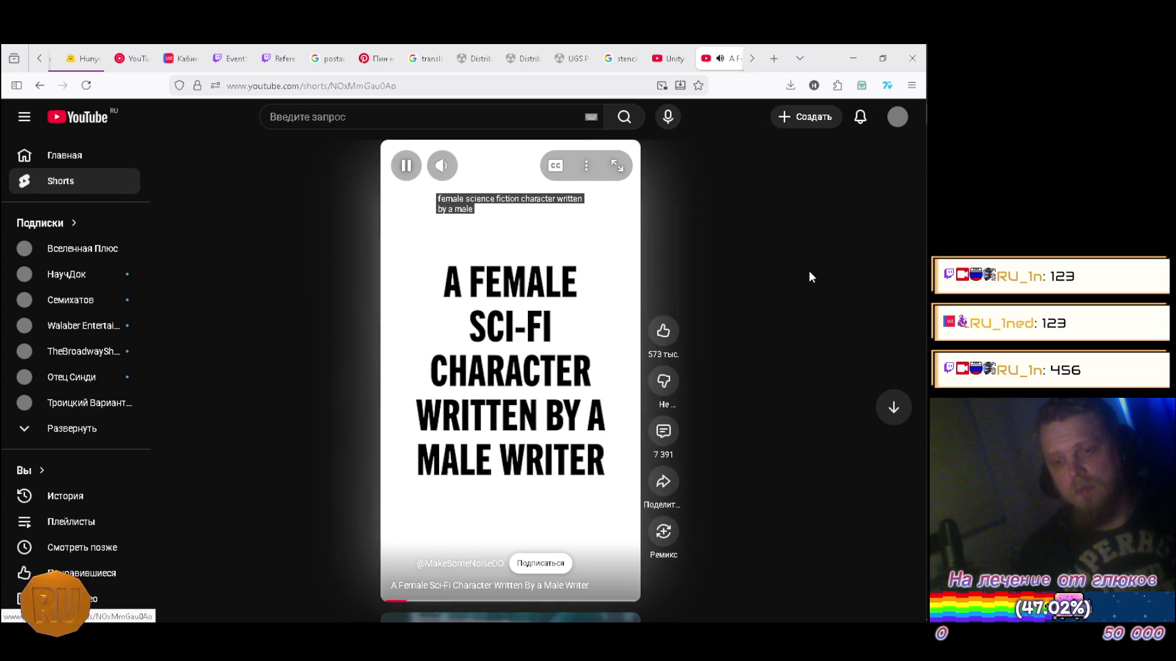
# Step: Bring the playback volume to about 80 while the sci-fi character Short plays
pyautogui.press('XF86AudioLowerVolume')
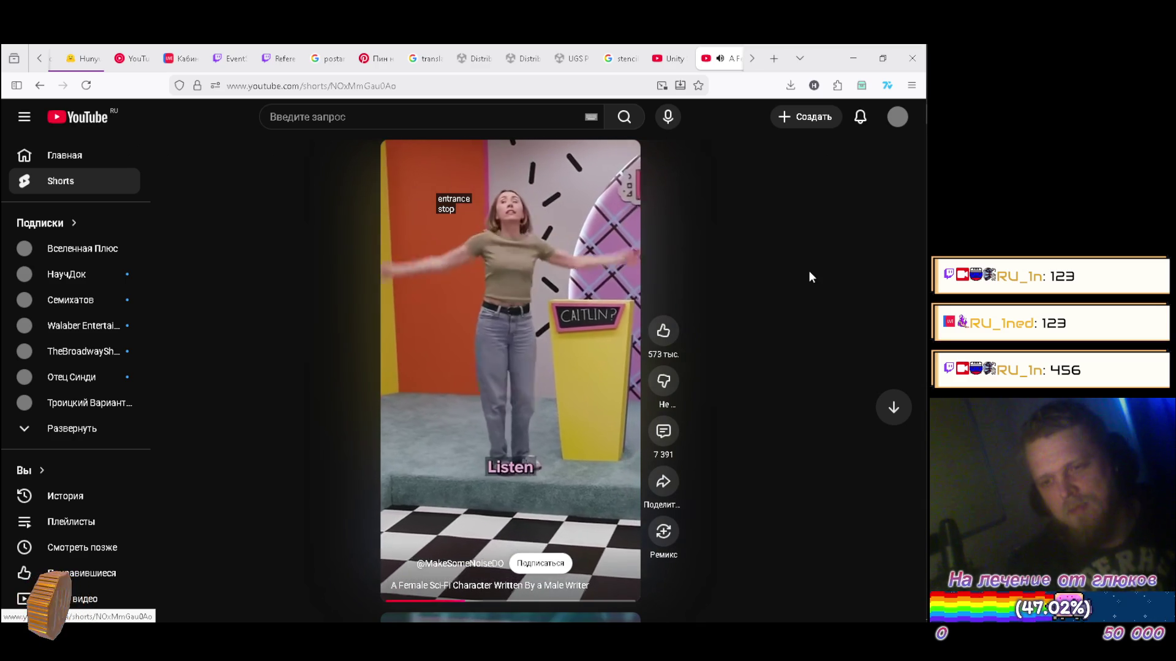
pyautogui.press('XF86AudioLowerVolume')
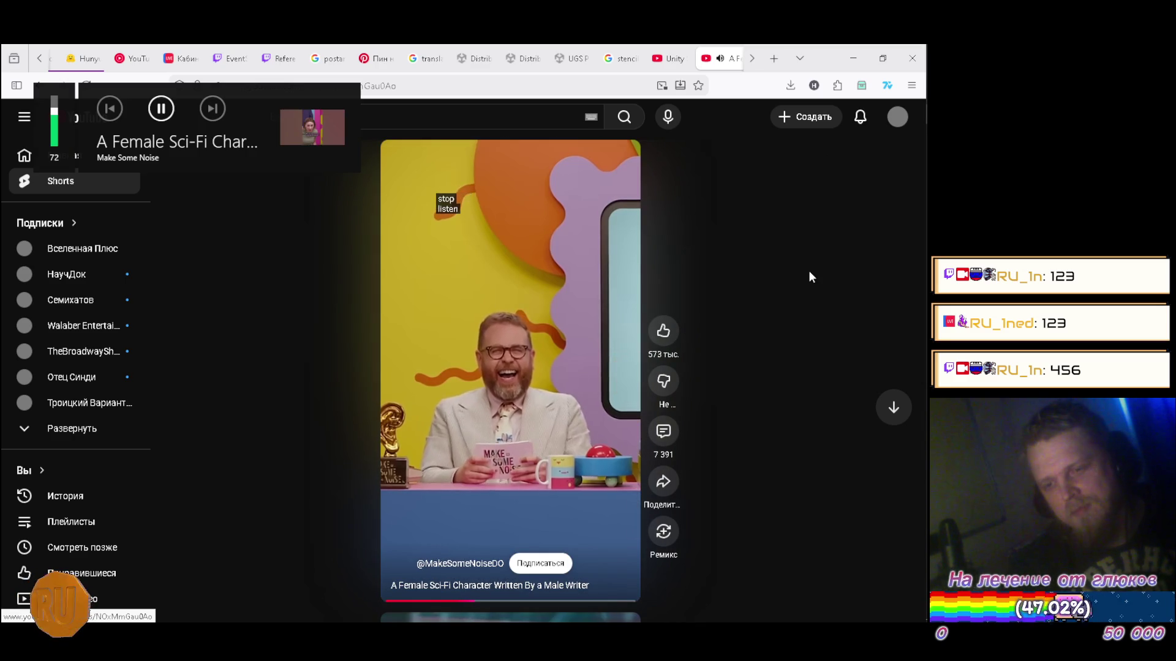
pyautogui.press('XF86AudioRaiseVolume')
pyautogui.press('XF86AudioRaiseVolume')
pyautogui.press('XF86AudioRaiseVolume')
pyautogui.press('XF86AudioRaiseVolume')
pyautogui.press('XF86AudioRaiseVolume')
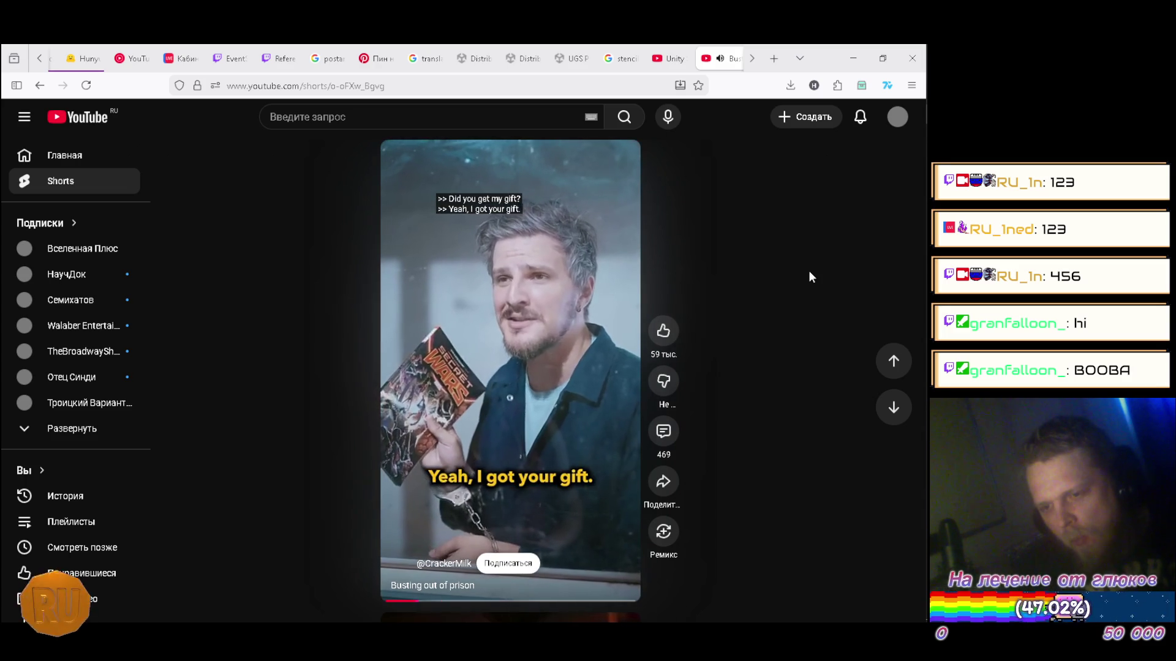
pyautogui.press('XF86AudioRaiseVolume')
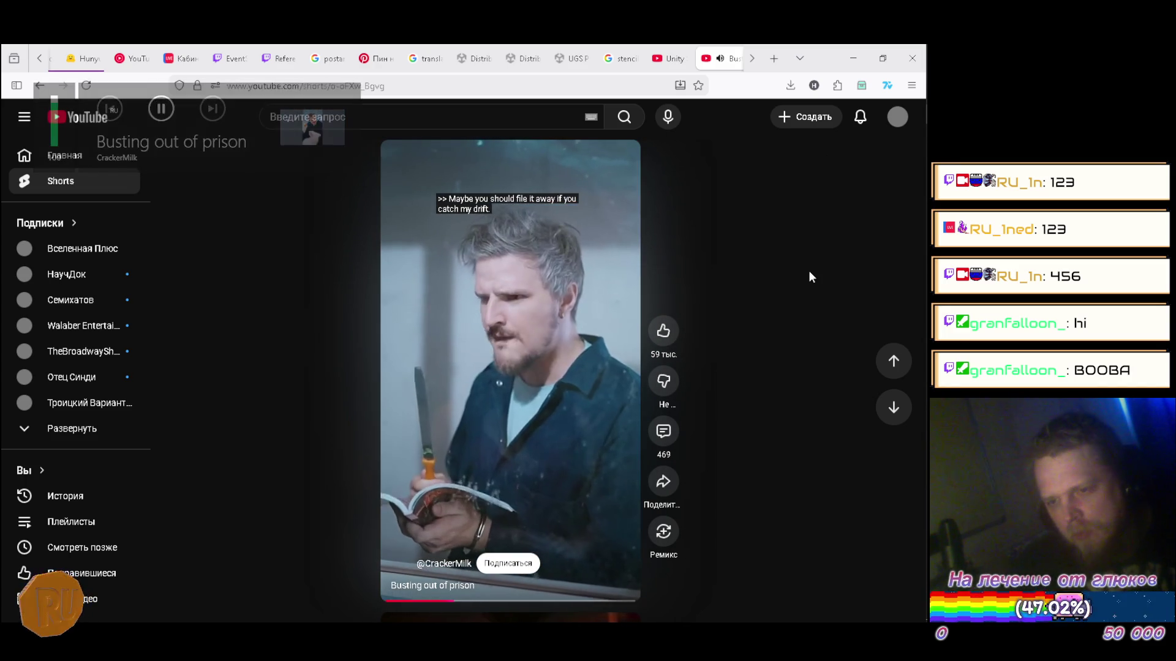
# Step: Raise the volume to 100 and switch RITMIX on with Ctrl+Alt+R
pyautogui.moveTo(452, 178)
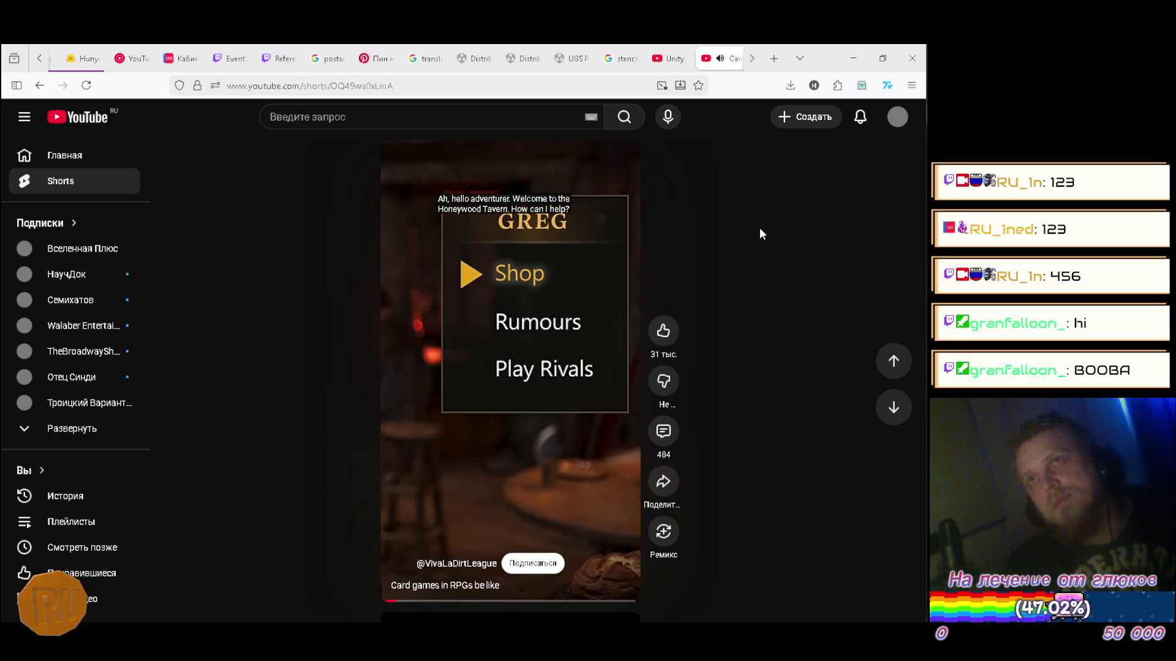
pyautogui.hotkey('ctrl', 'alt', 'r')
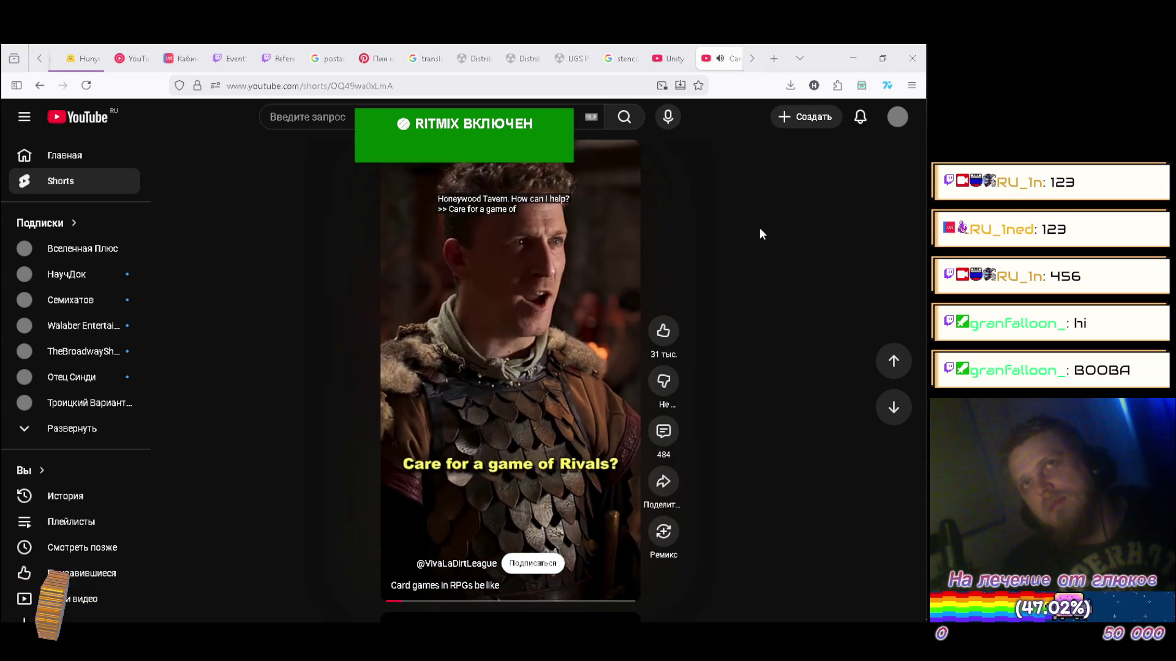
# Step: Lower the volume to about 60 and switch RITMIX off with Ctrl+Alt+R
pyautogui.press('XF86AudioRaiseVolume')
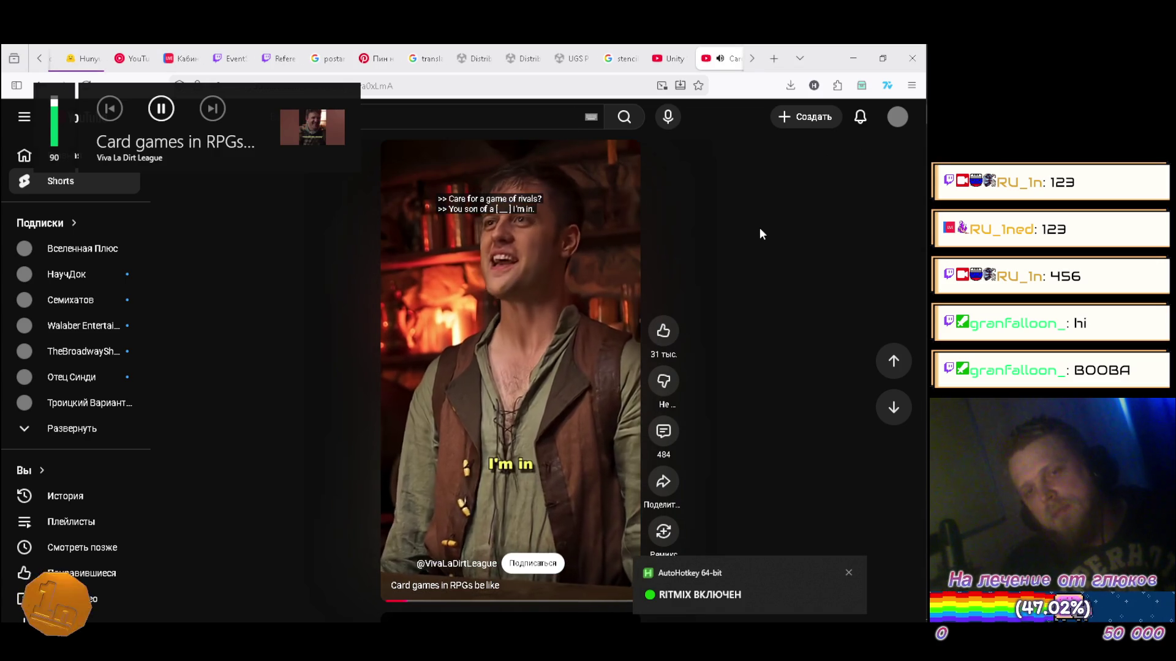
pyautogui.press('XF86AudioLowerVolume')
pyautogui.press('XF86AudioLowerVolume')
pyautogui.press('XF86AudioLowerVolume')
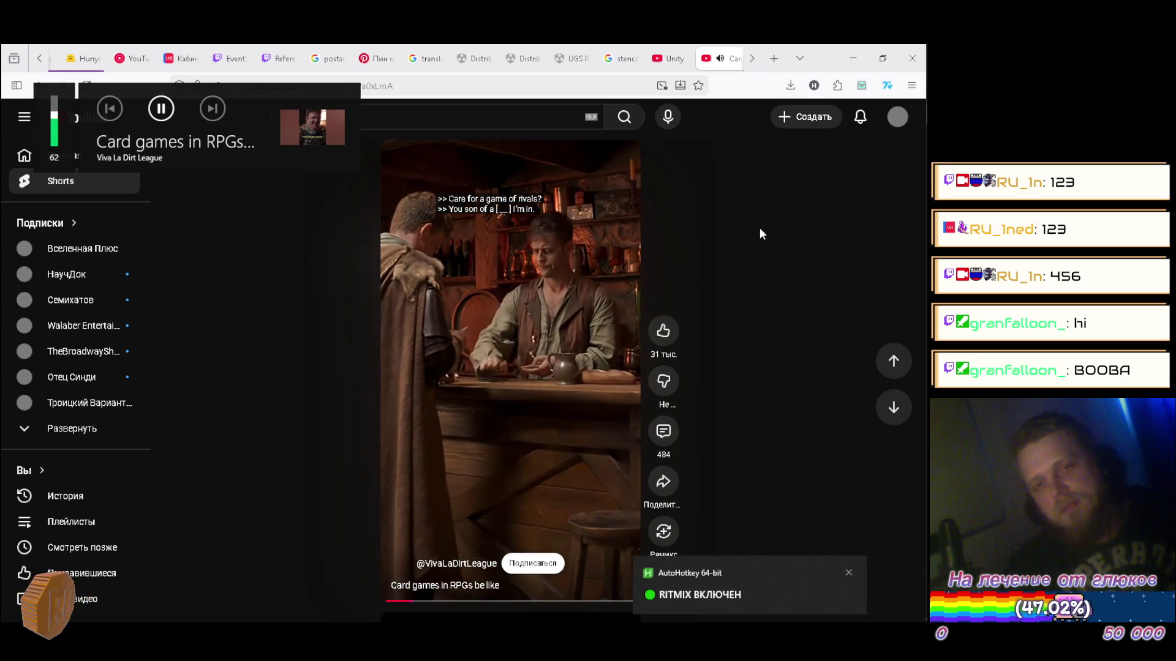
pyautogui.hotkey('ctrl', 'alt', 'r')
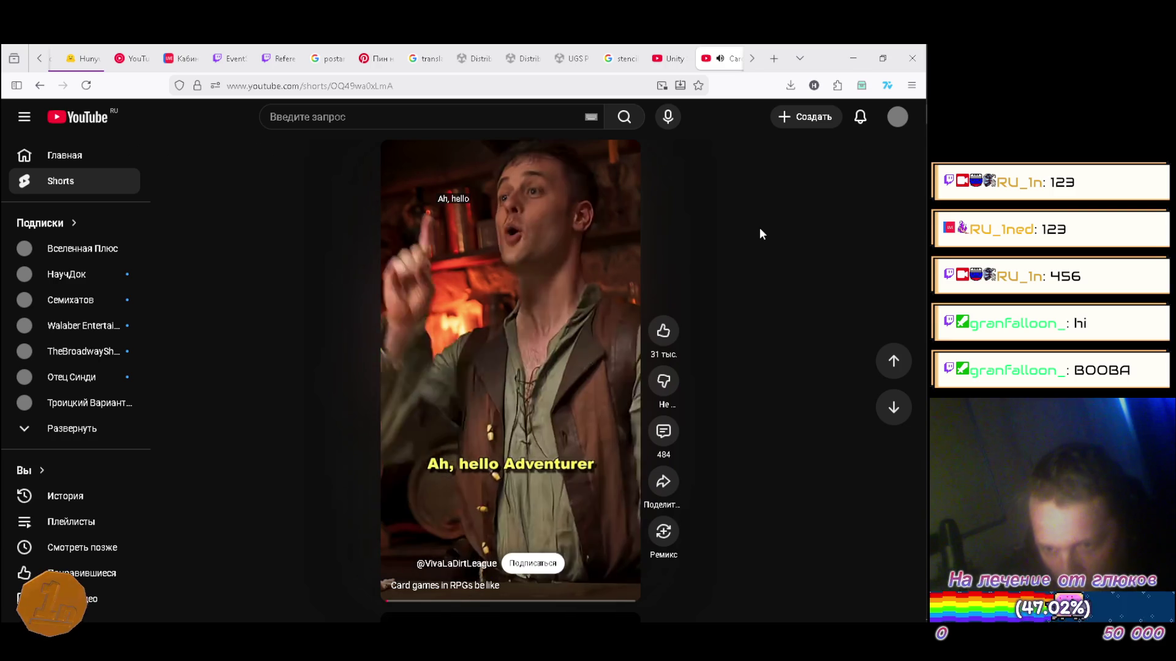
pyautogui.scroll(-1, 762, 234)
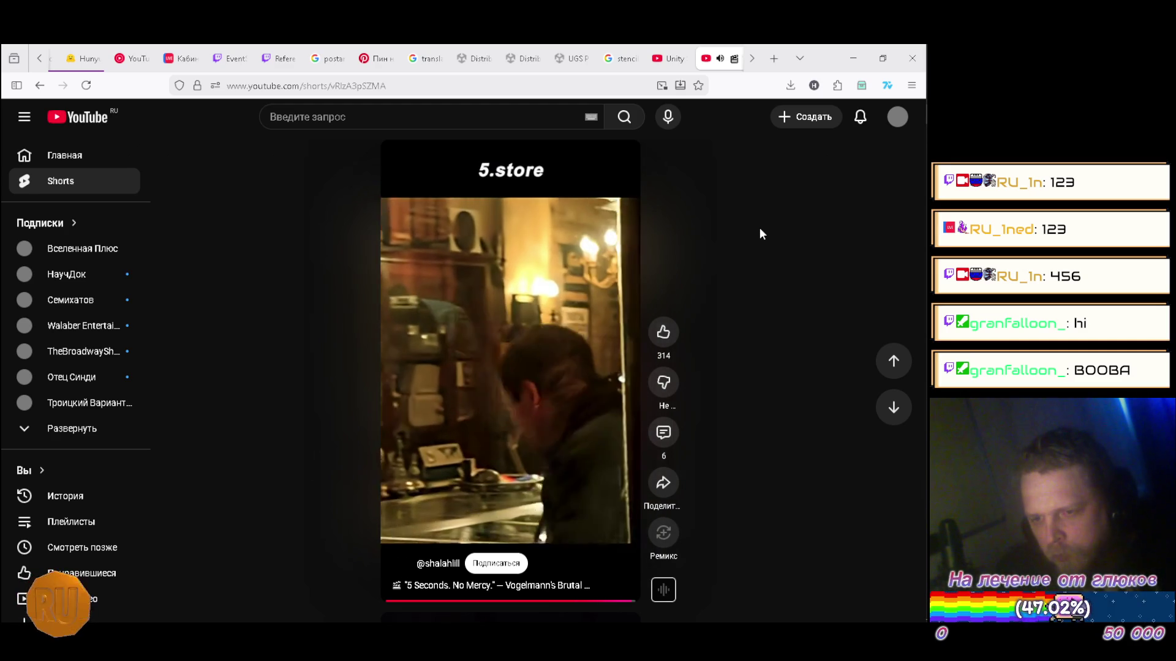
# Step: Advance the Shorts feed past the card-games Short to the following clips
pyautogui.scroll(-1, 762, 234)
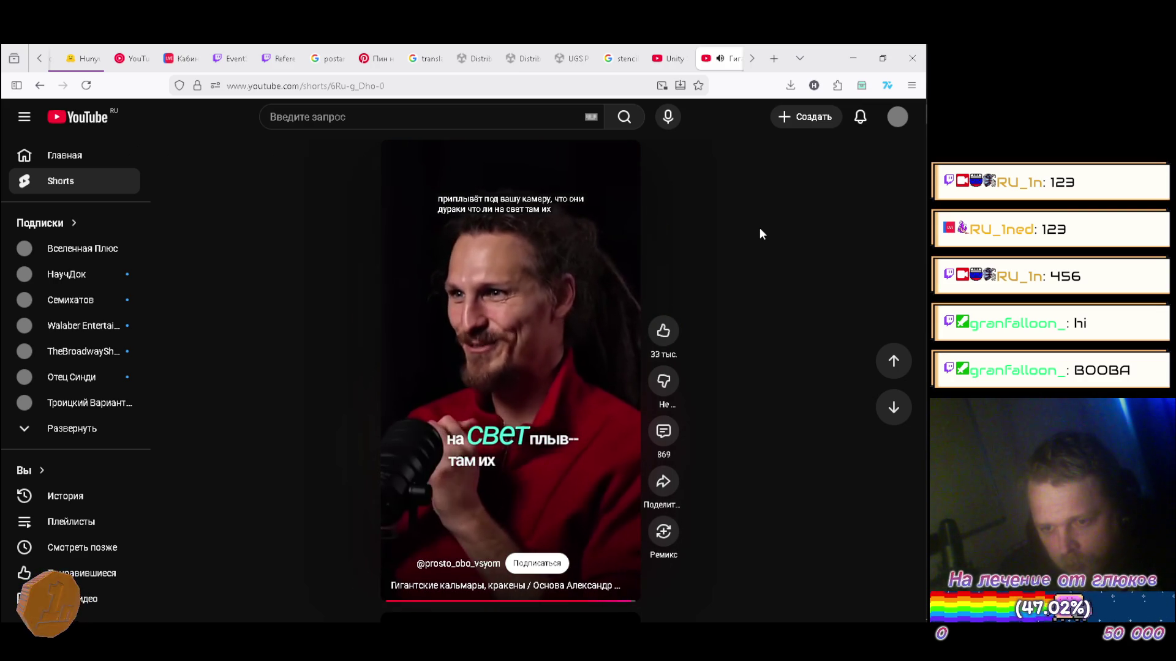
# Step: Scroll through several Shorts until Walaber Entertainment's 'Sequence Break' clip plays
pyautogui.scroll(-1, 761, 234)
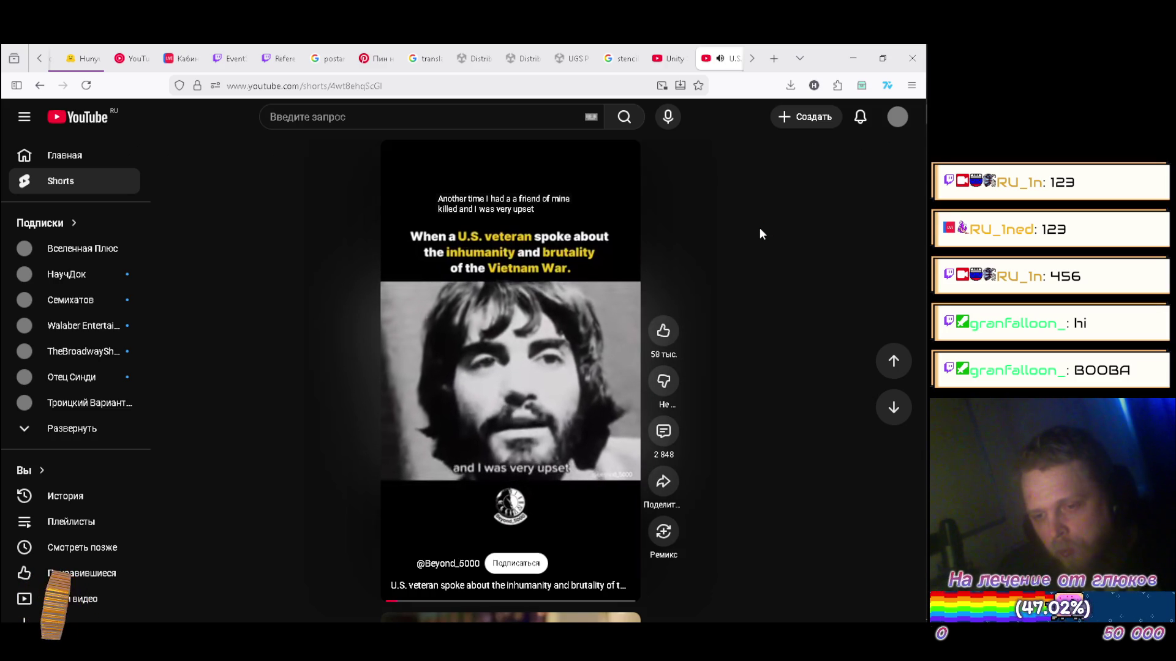
pyautogui.scroll(-1, 761, 234)
pyautogui.scroll(-1, 761, 234)
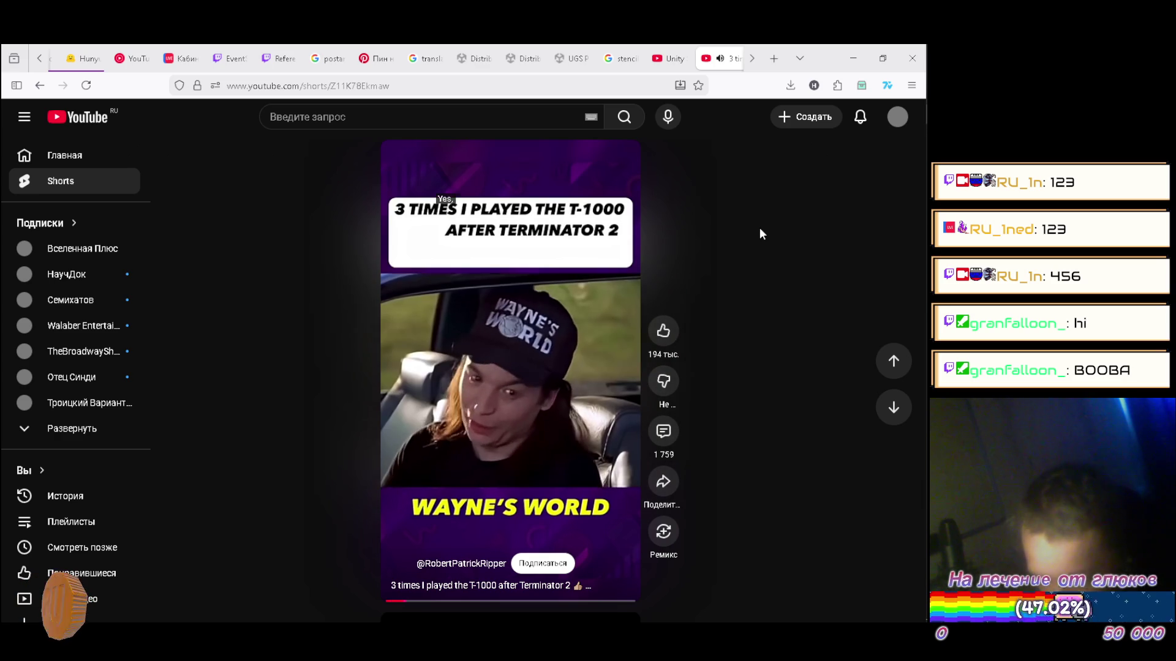
pyautogui.scroll(-1, 762, 234)
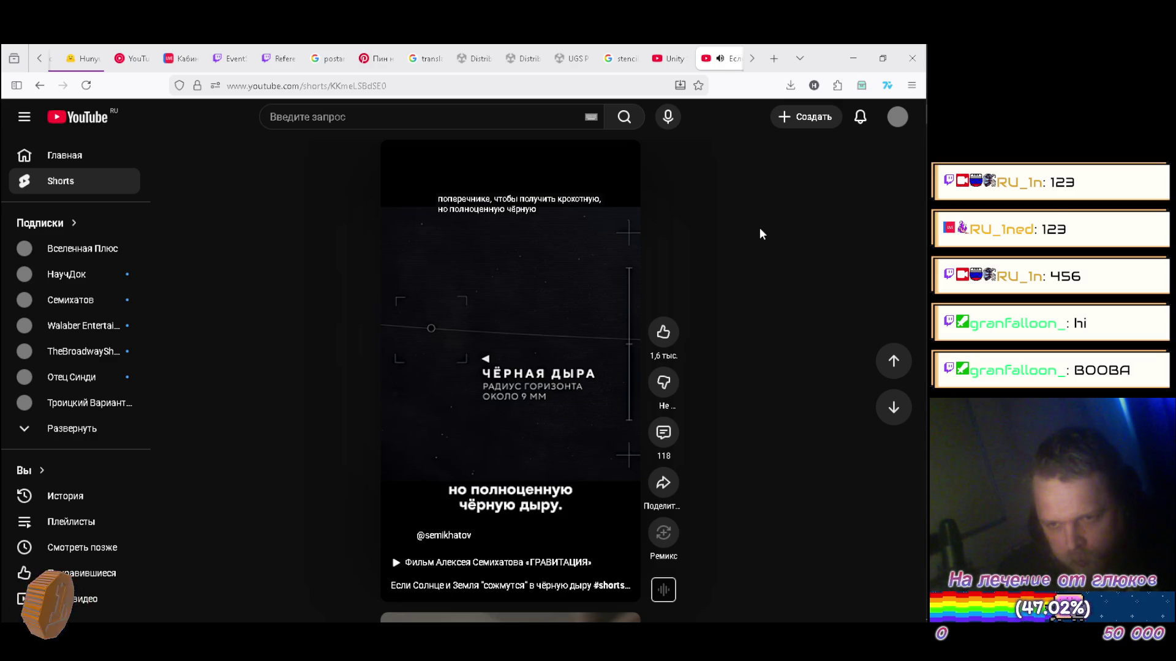
pyautogui.scroll(-1, 761, 233)
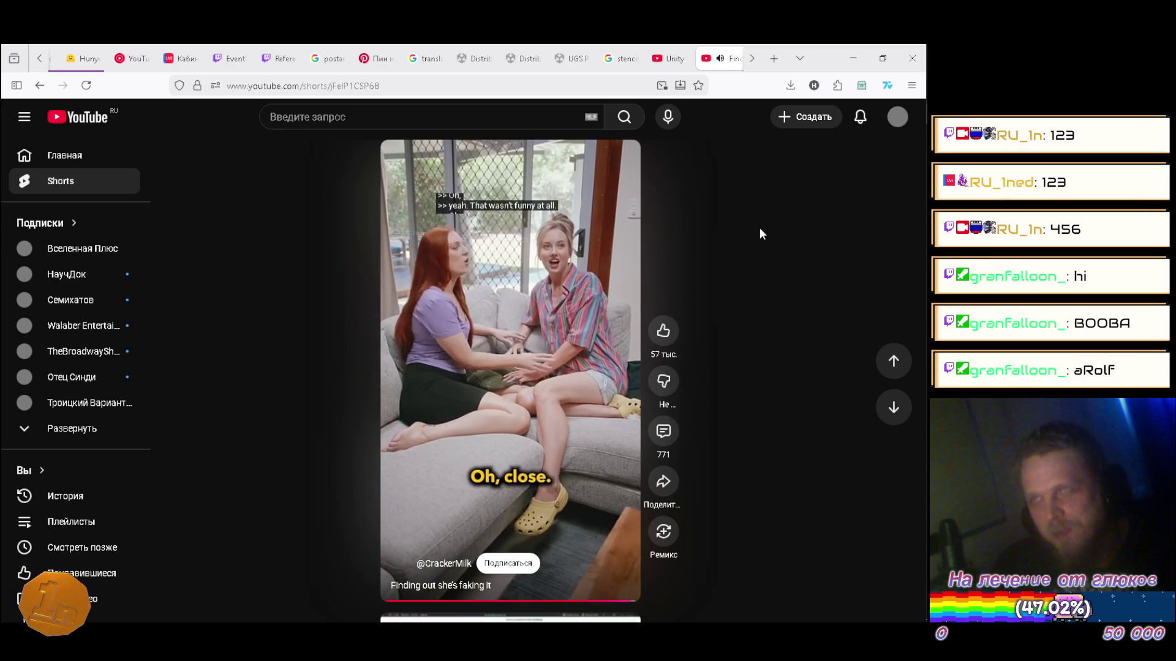
pyautogui.scroll(-1, 759, 234)
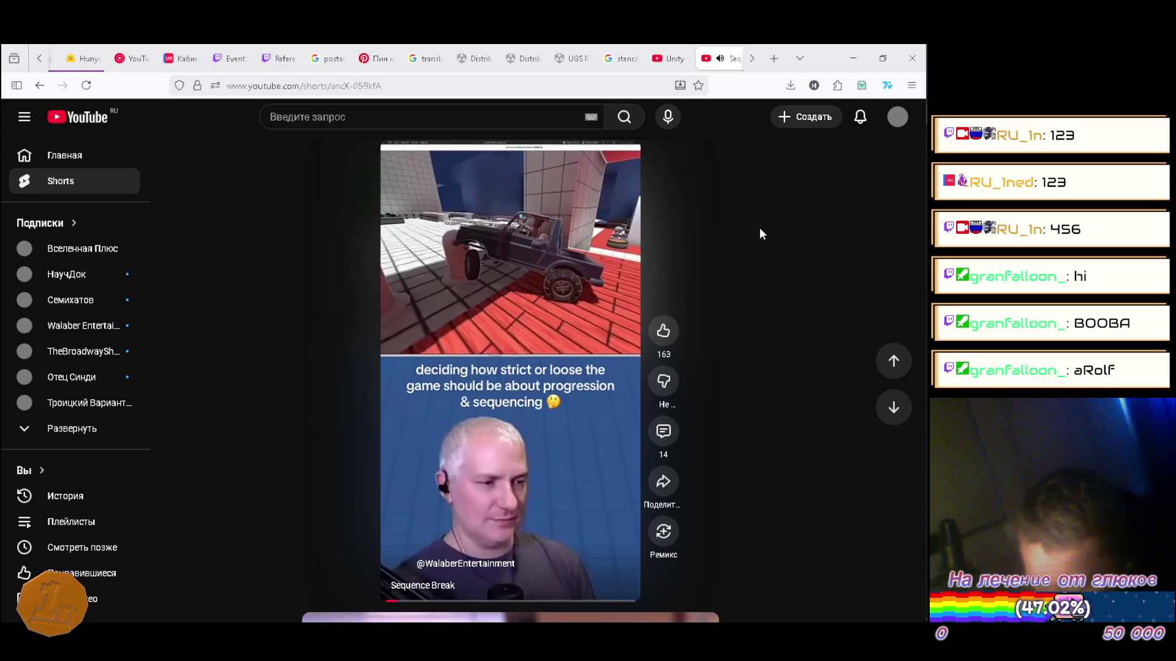
pyautogui.scroll(-1, 760, 234)
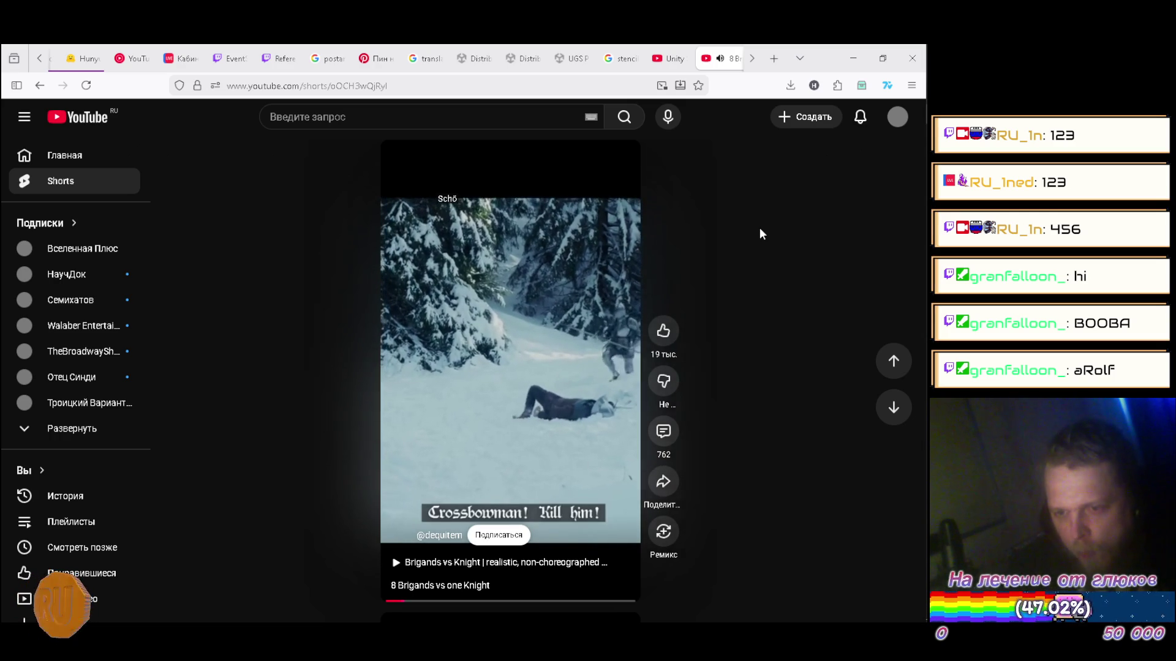
# Step: Advance the feed to the '8 Brigands vs one Knight' snowy-forest Short
pyautogui.scroll(-1, 760, 234)
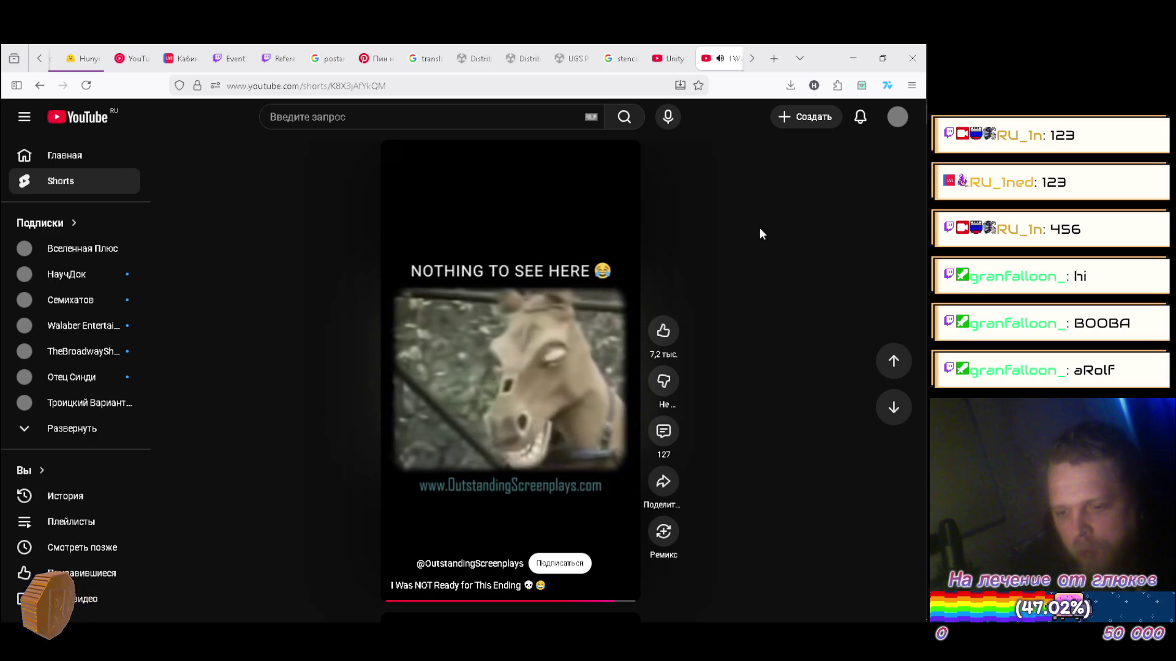
# Step: Skip past the horse clip to the science Short about conception and birth in space
pyautogui.scroll(-1, 760, 233)
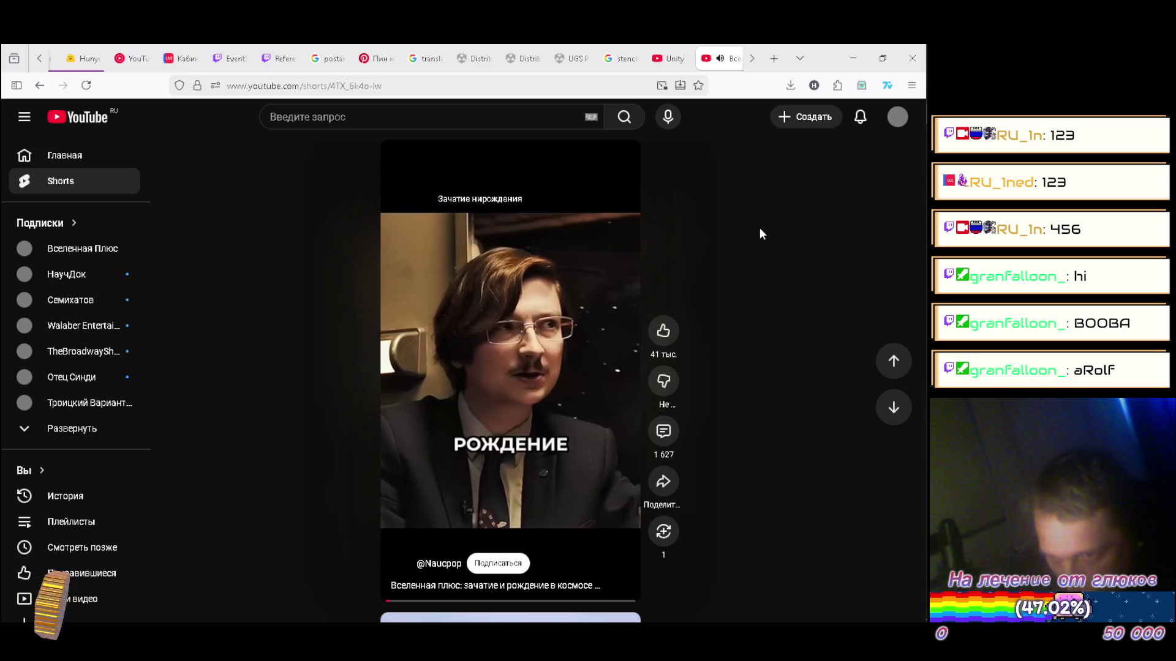
pyautogui.scroll(-1, 761, 234)
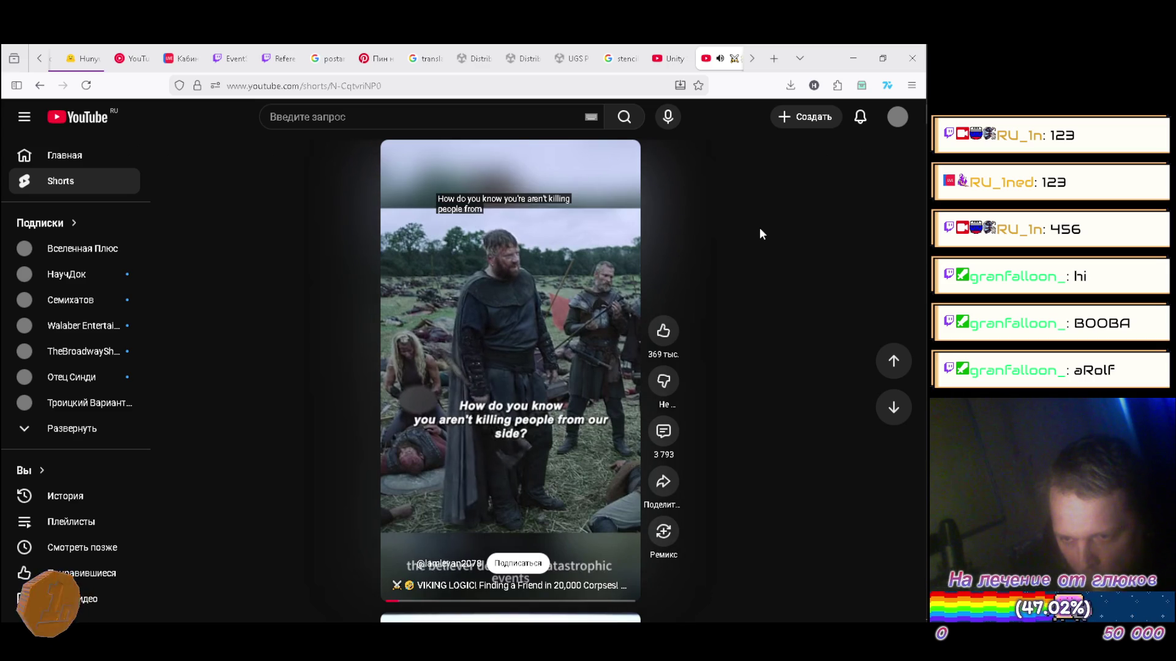
# Step: Skip past the Viking, police and show Shorts to the whiteboard physics clip
pyautogui.scroll(-1, 761, 234)
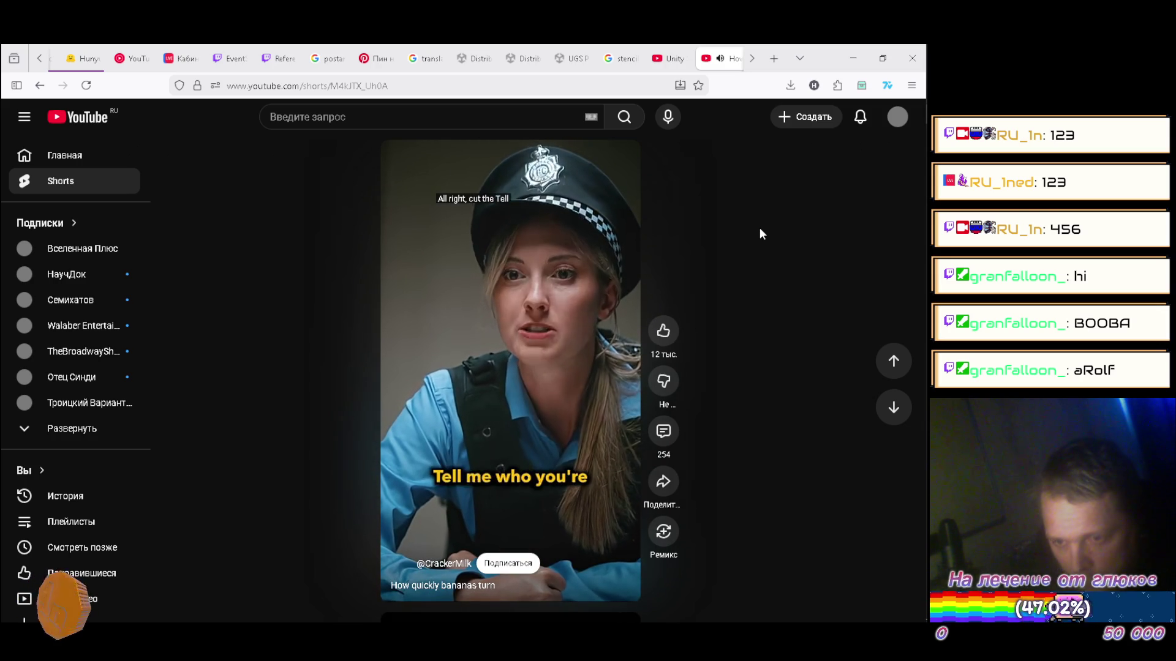
pyautogui.scroll(-1, 761, 233)
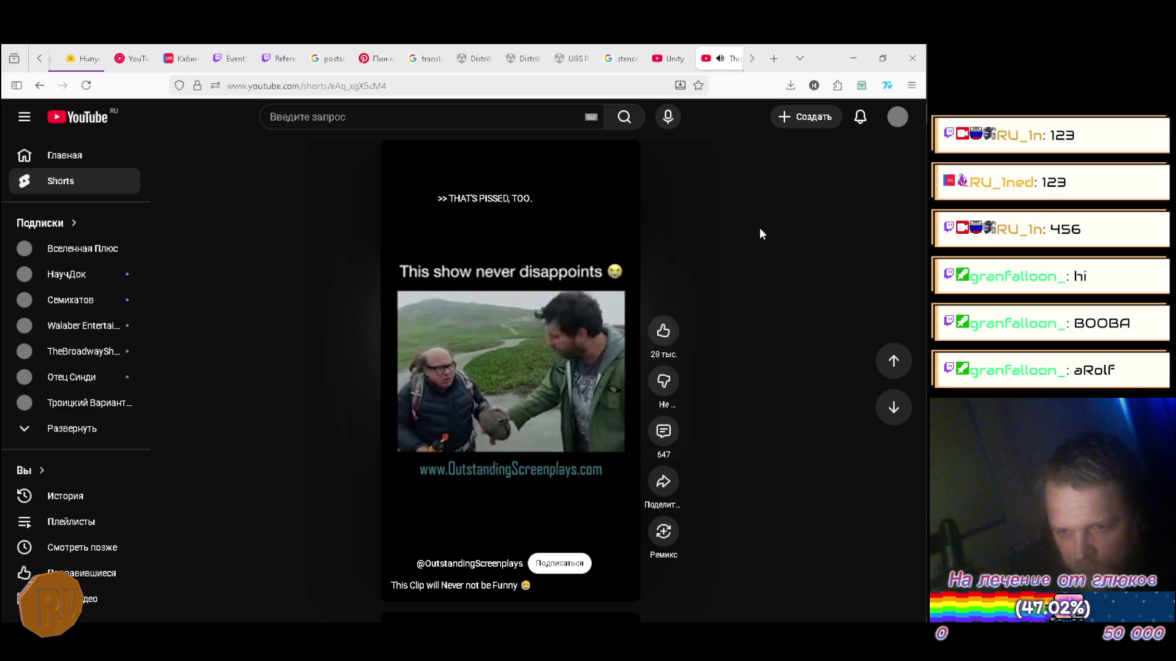
pyautogui.scroll(-1, 759, 234)
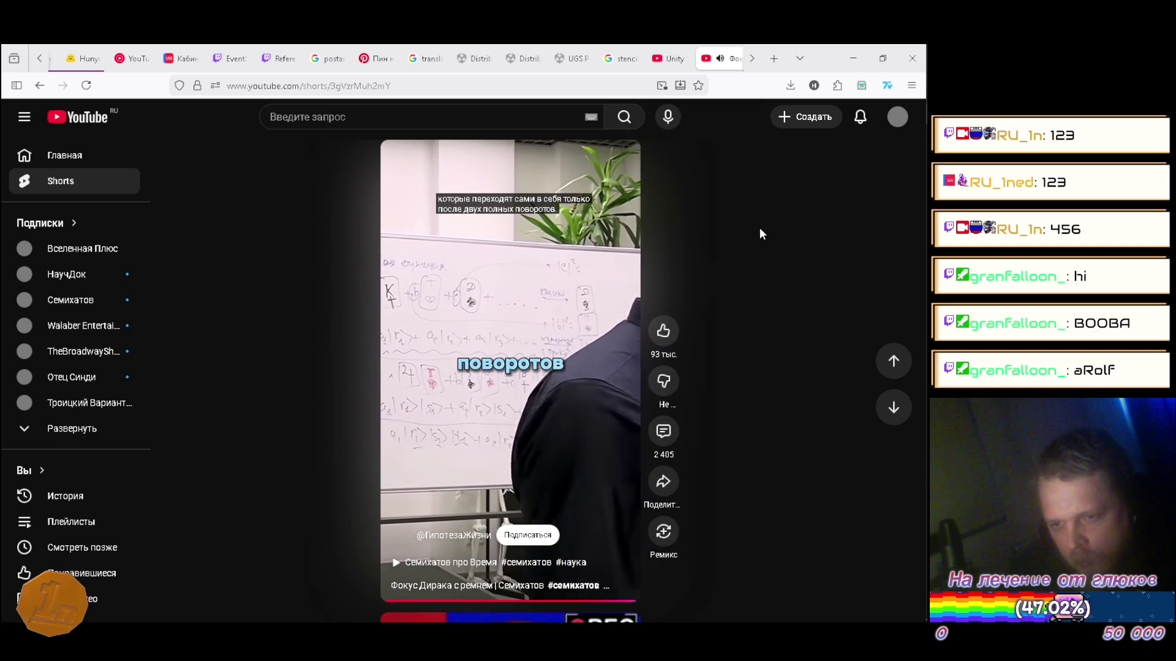
pyautogui.press('Down')
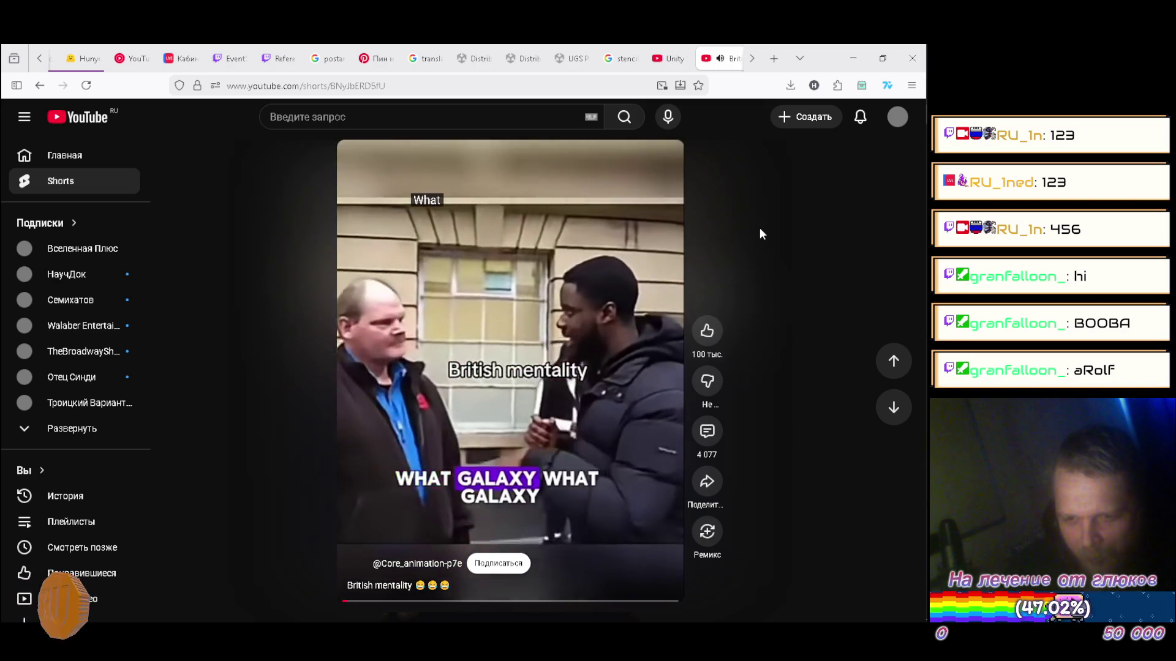
pyautogui.scroll(-1, 762, 234)
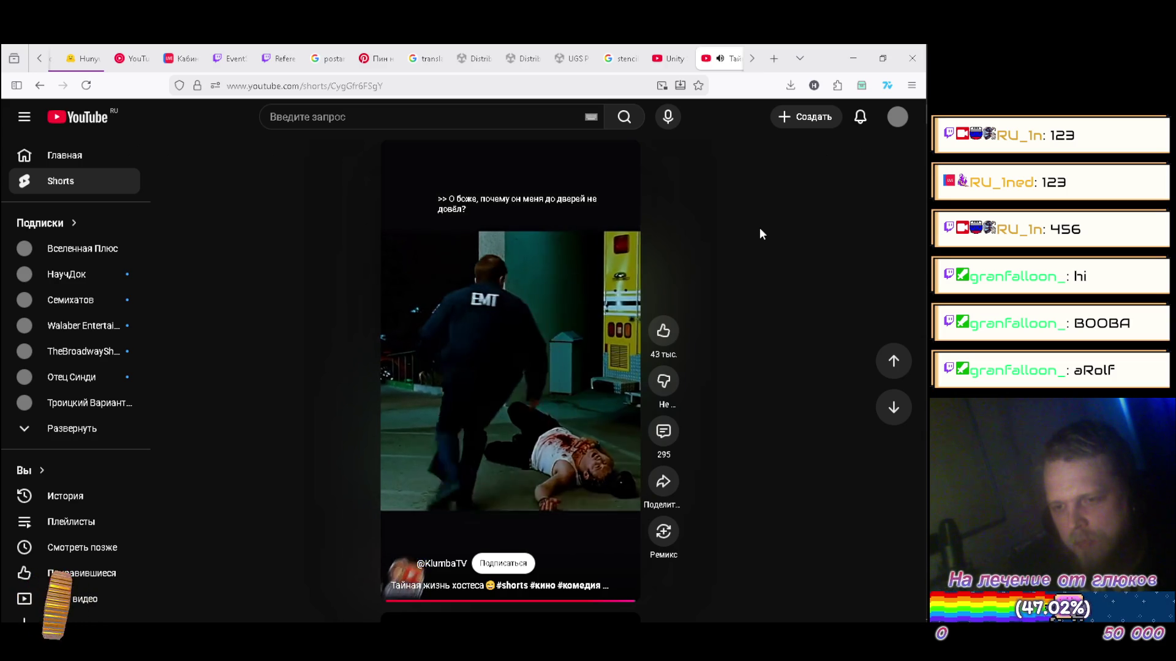
# Step: Advance past the airline and stand-up comedy Shorts to the next clips
pyautogui.scroll(-1, 761, 233)
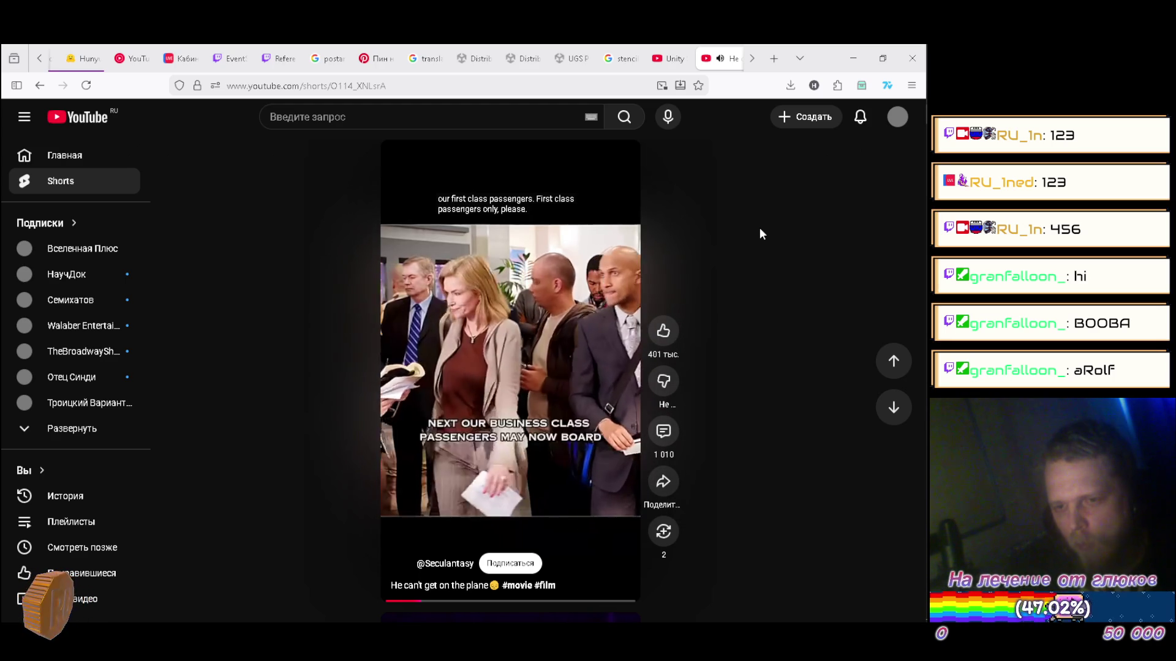
pyautogui.scroll(-1, 761, 234)
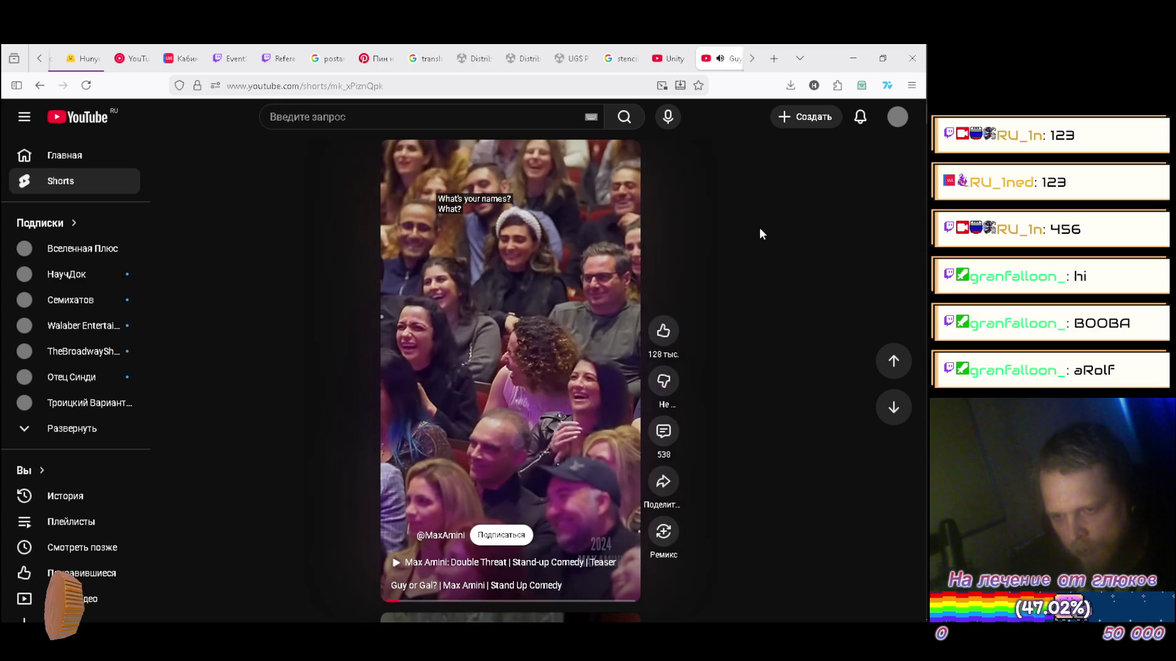
pyautogui.scroll(-1, 761, 234)
pyautogui.scroll(-1, 761, 234)
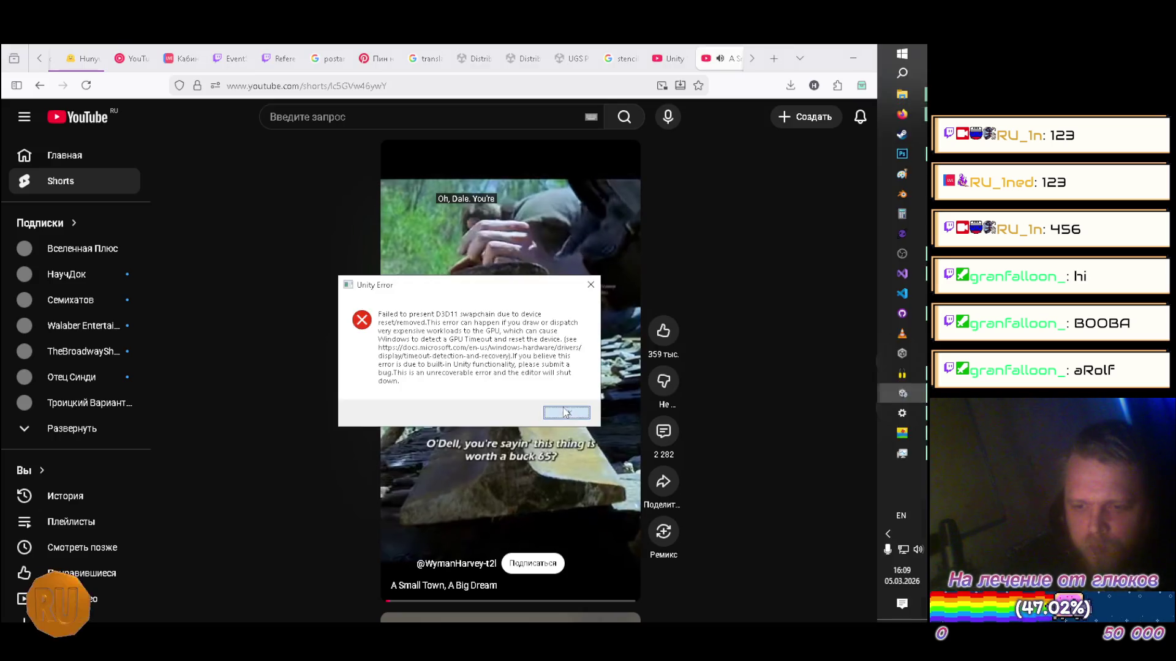
# Step: Dismiss the Unity error, open My project, and decline preserving the recovered scene backups
pyautogui.click(566, 412)
pyautogui.click(900, 393)
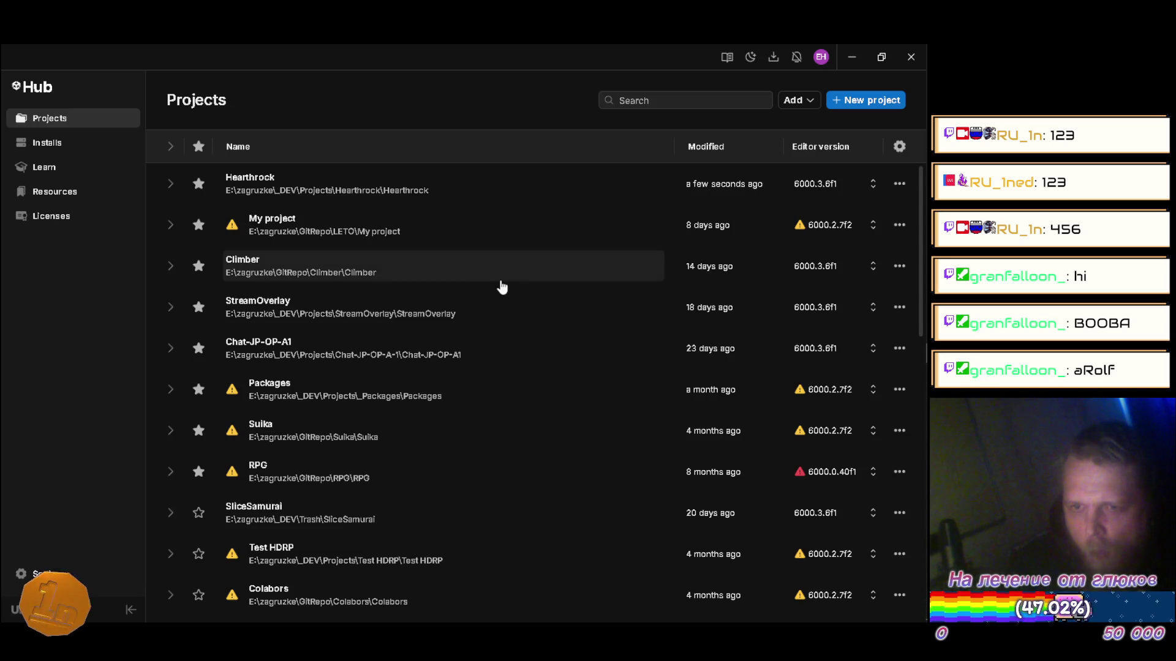
pyautogui.click(370, 218)
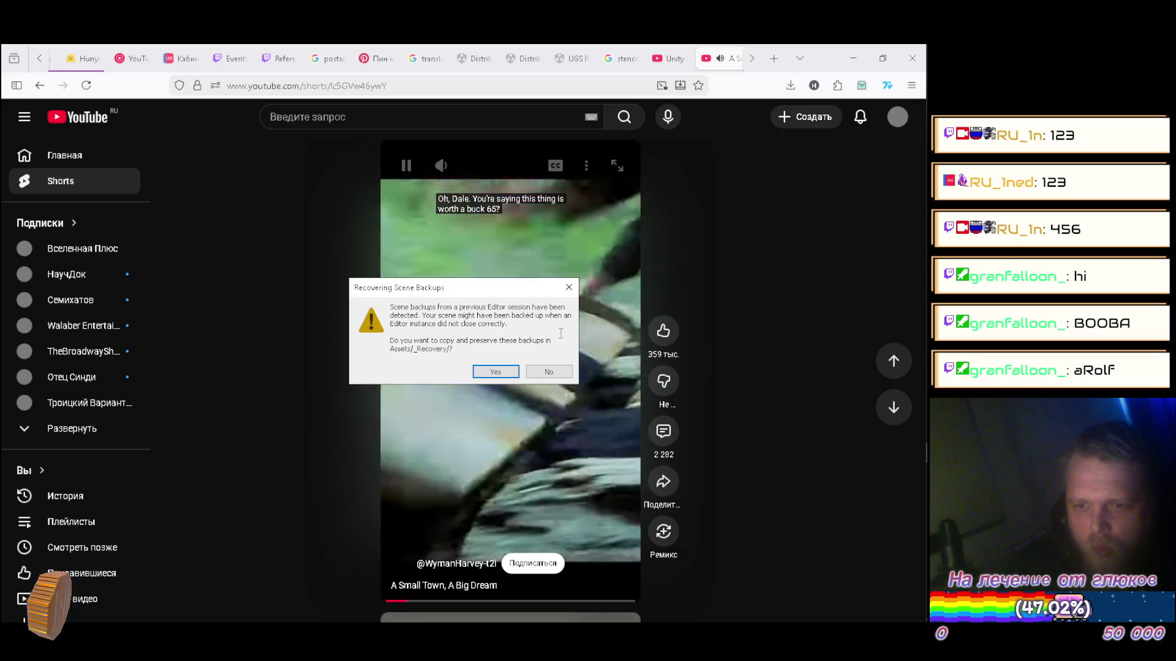
pyautogui.click(538, 375)
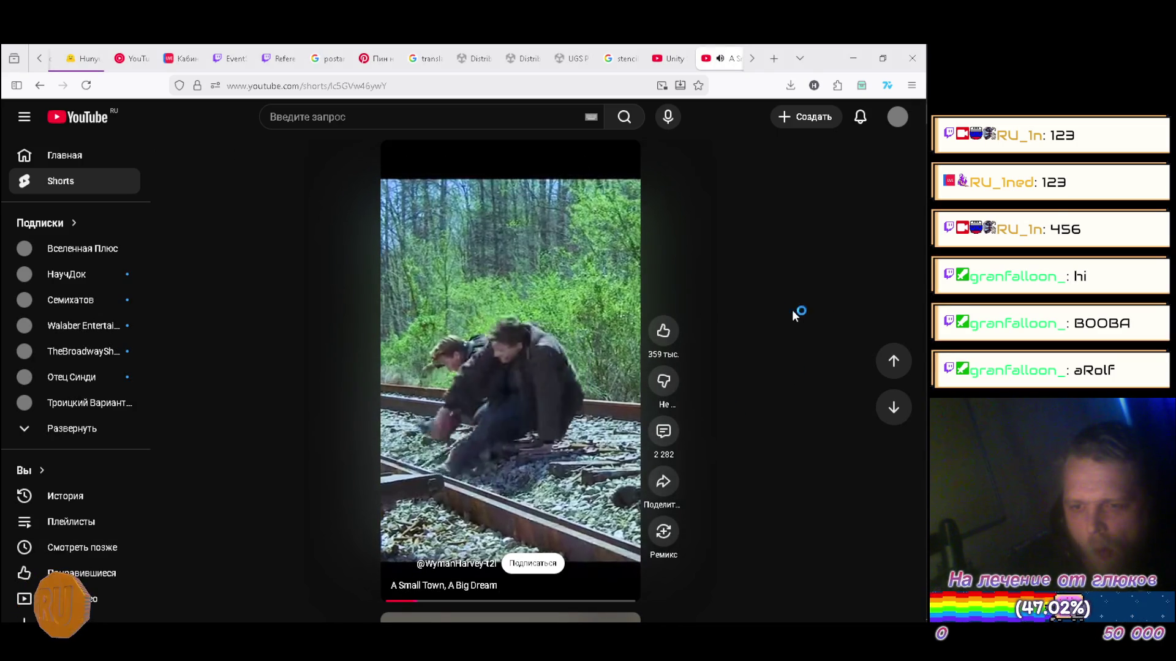
pyautogui.moveTo(927, 360)
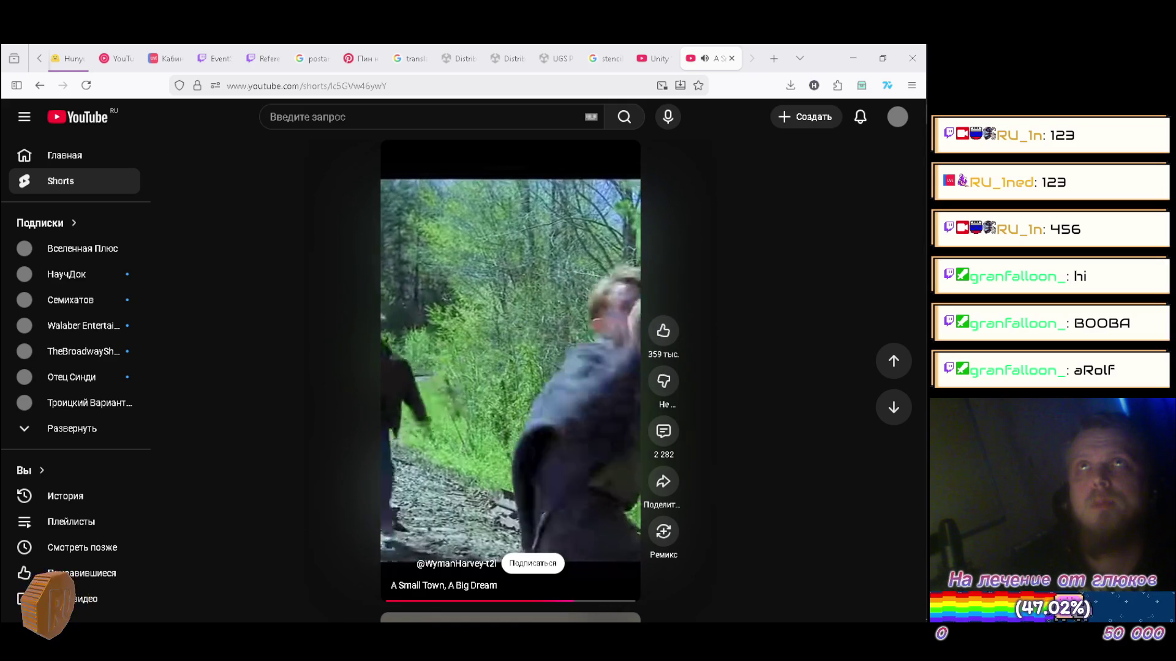
# Step: Open Task Manager from the taskbar while the train Short plays
pyautogui.moveTo(928, 397)
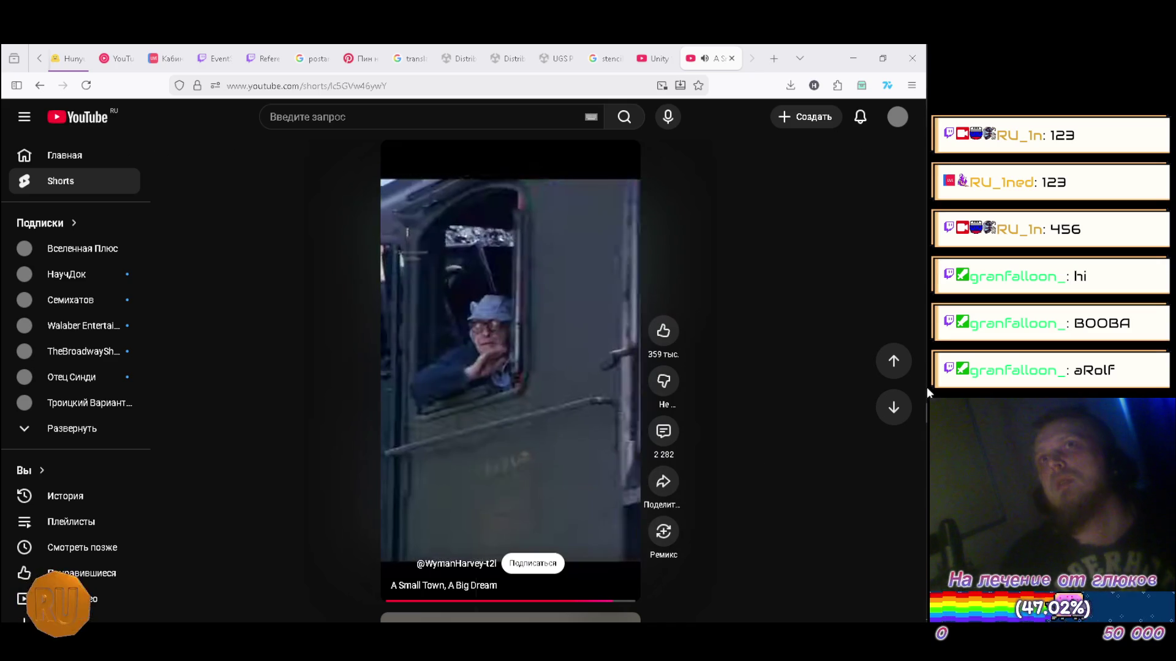
pyautogui.click(903, 452)
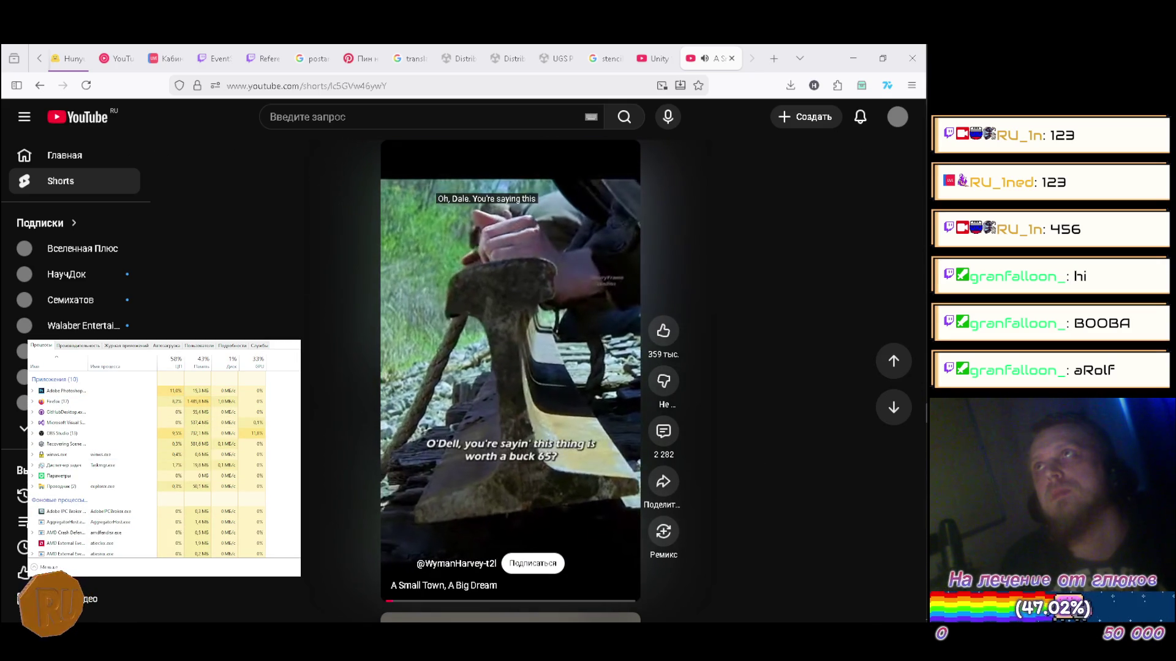
# Step: Bring up the Chat-JP-OP-A1 Build folder in File Explorer, then minimize it
pyautogui.moveTo(904, 98)
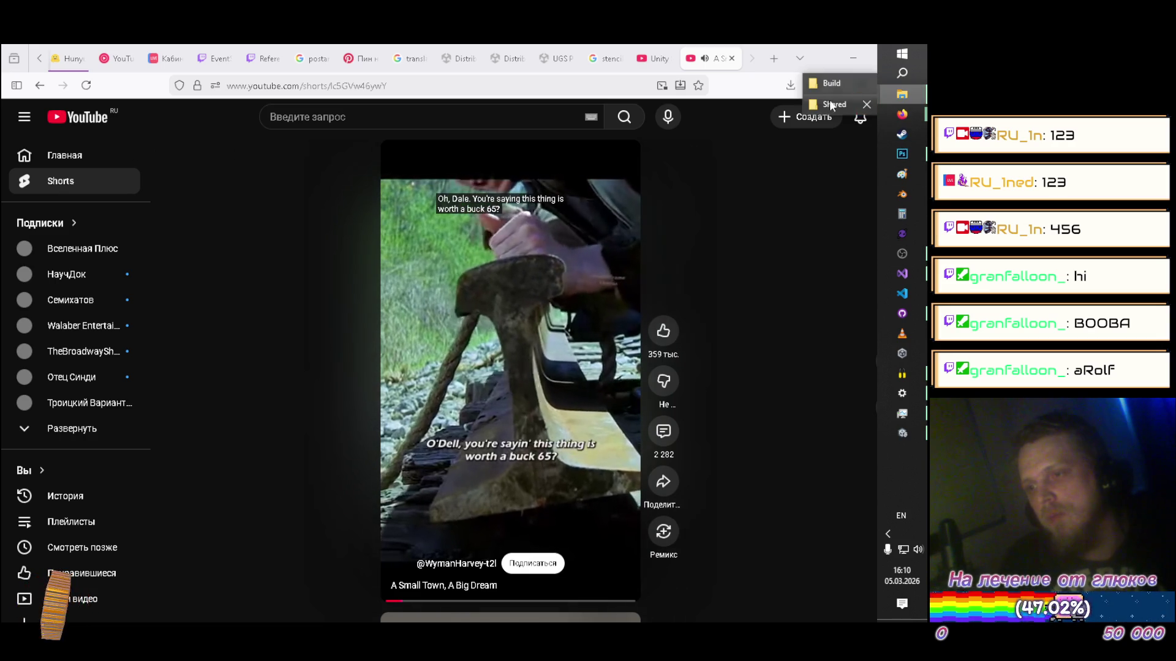
pyautogui.click(828, 84)
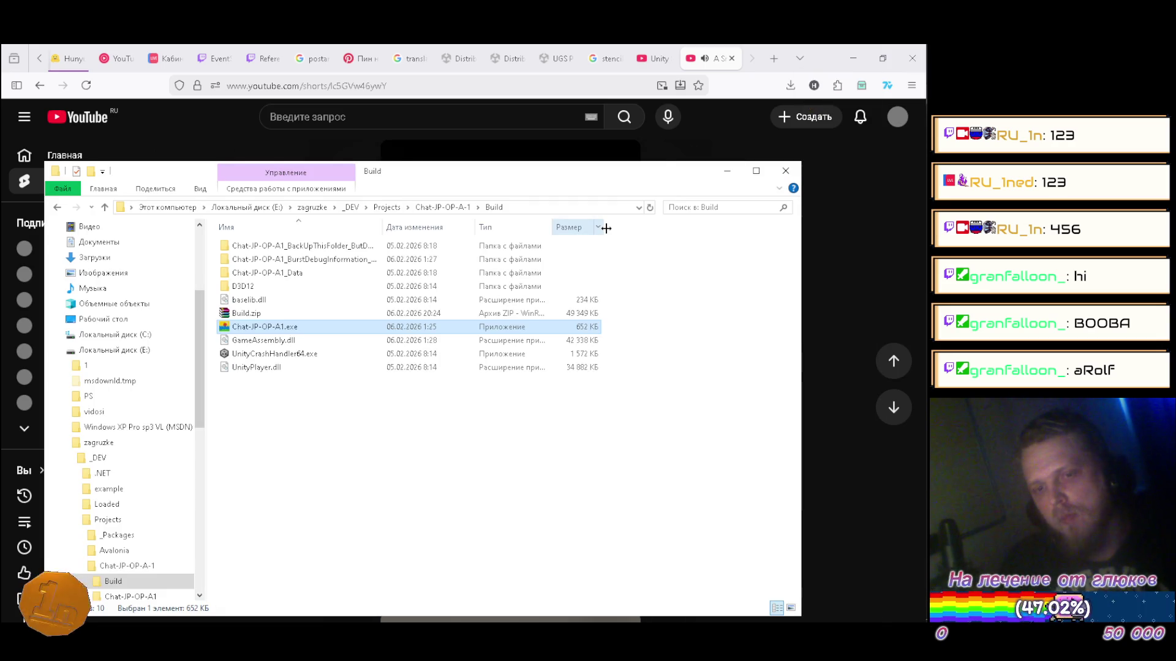
pyautogui.click(727, 171)
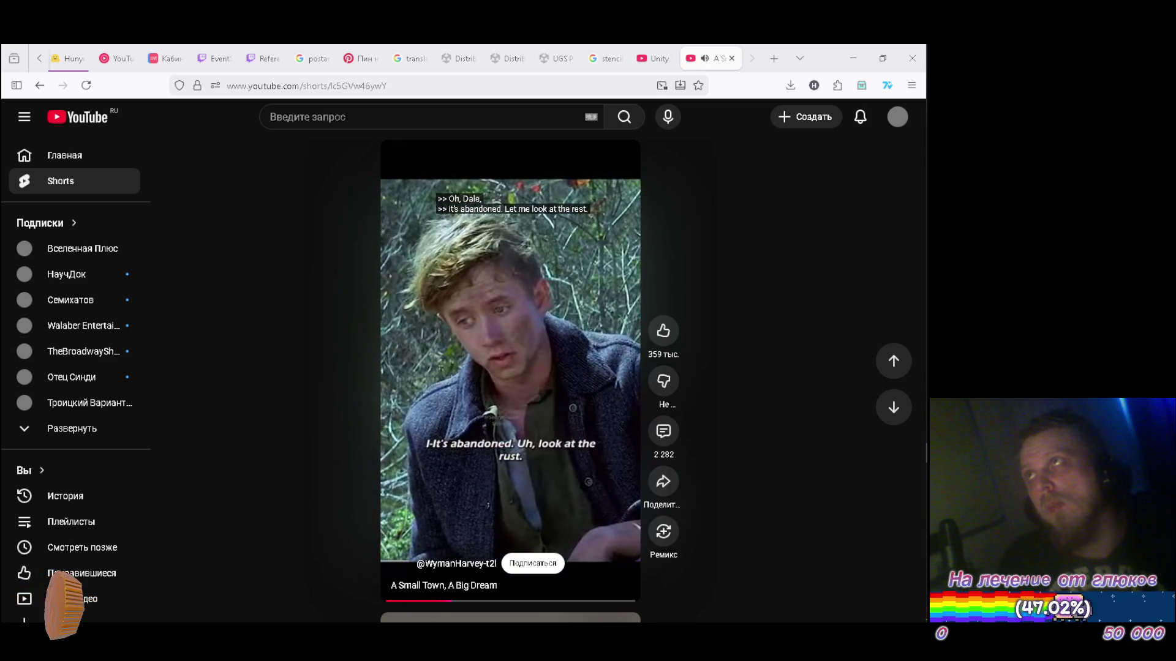
pyautogui.hotkey('alt', 'Tab')
pyautogui.hotkey('alt', 'Tab')
pyautogui.hotkey('alt', 'Tab')
pyautogui.hotkey('alt', 'Tab')
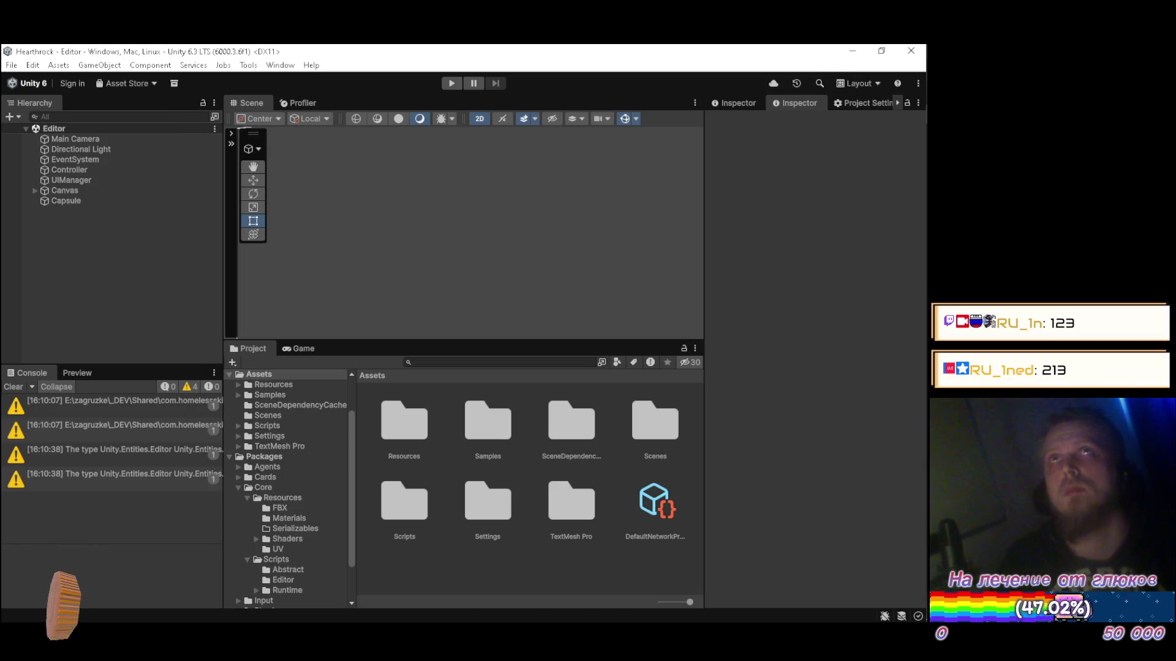
pyautogui.moveTo(925, 257)
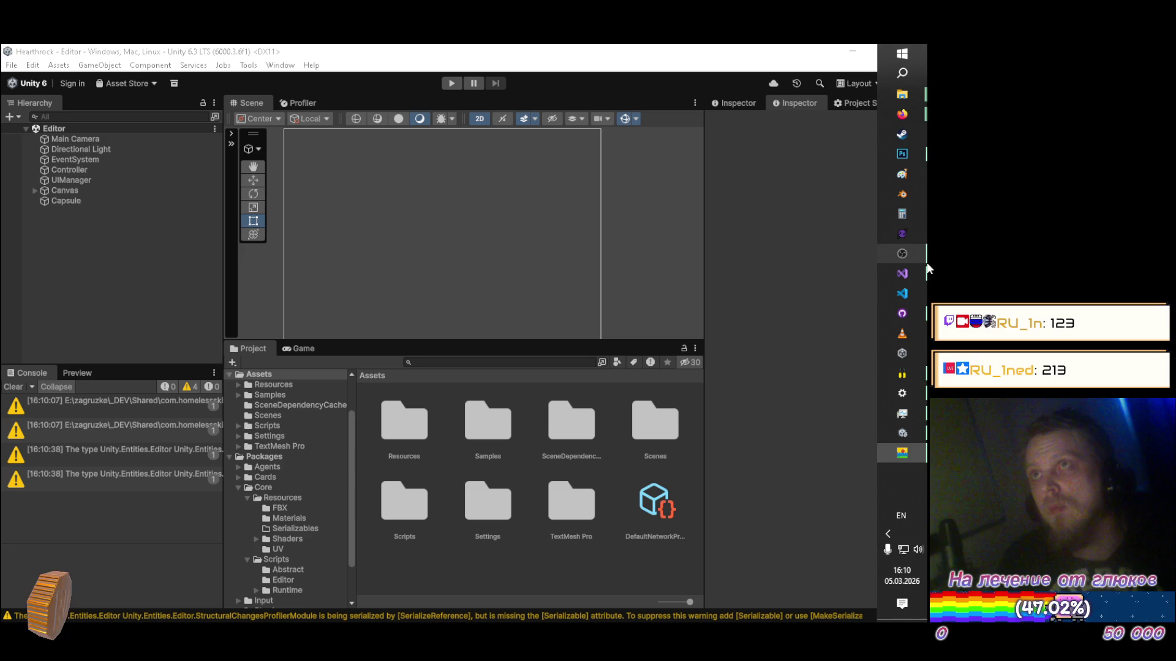
pyautogui.moveTo(904, 115)
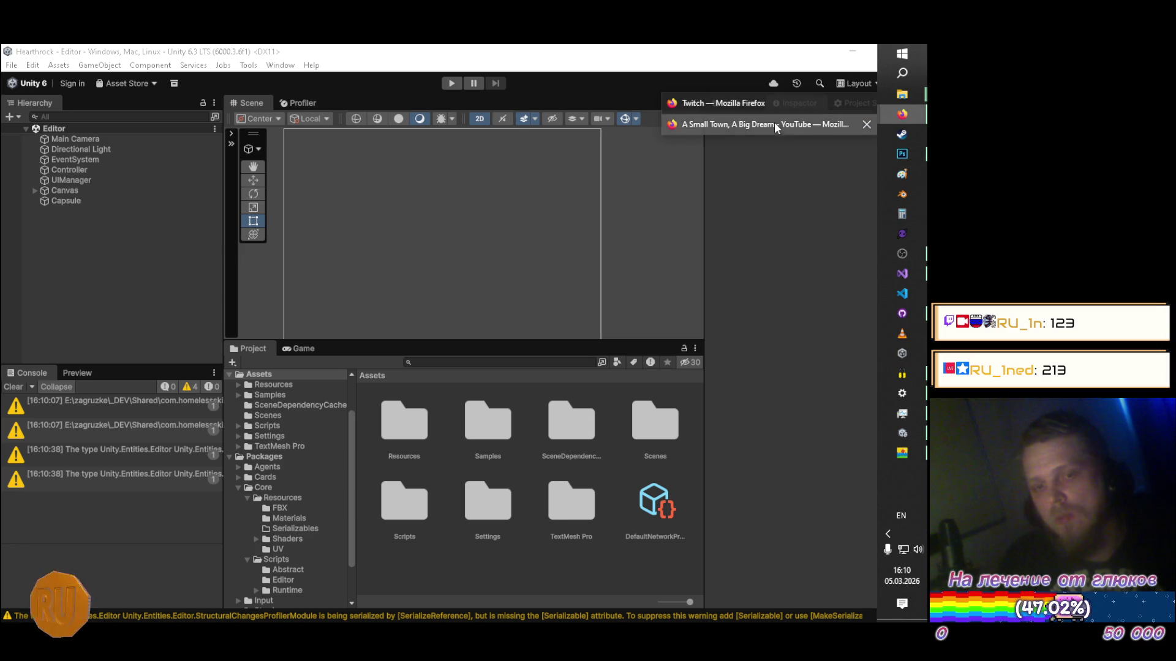
pyautogui.click(773, 127)
# Step: Pause the Short, close its tab, and bring the Unity editor to the front
pyautogui.scroll(-1, 801, 247)
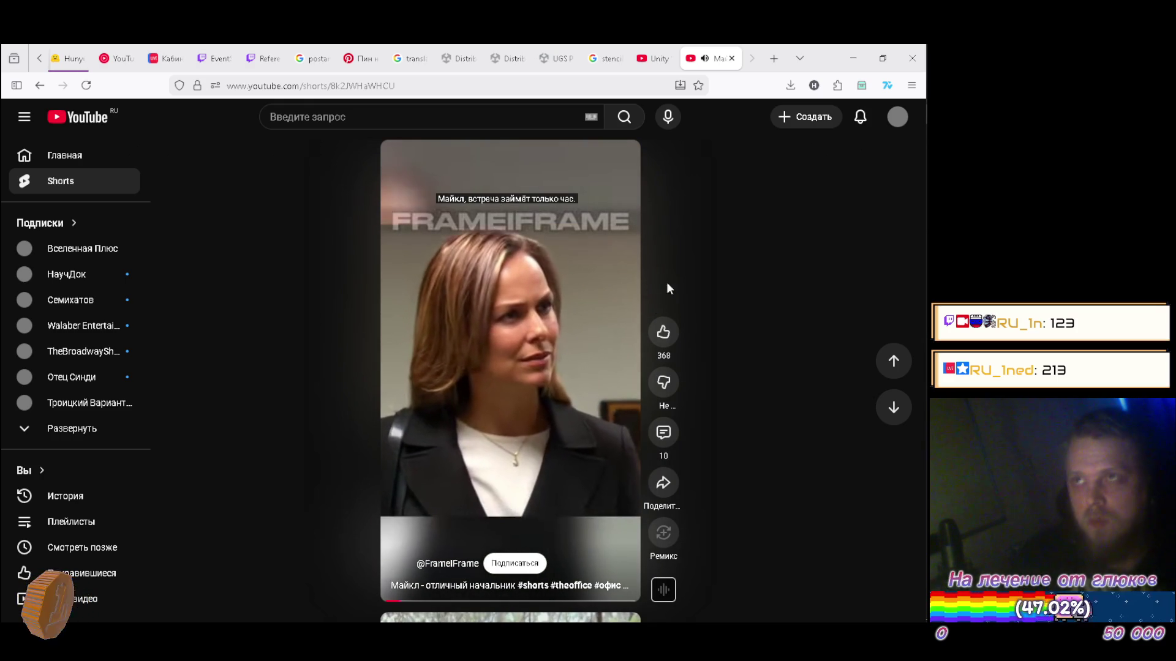
pyautogui.click(545, 333)
pyautogui.click(731, 58)
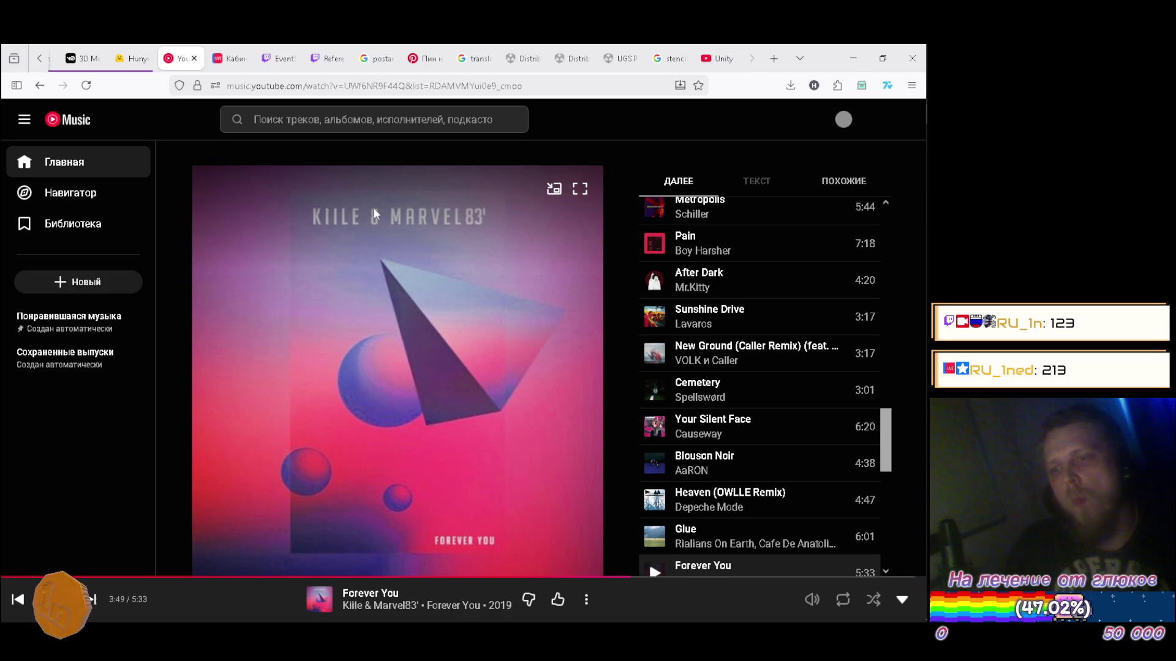
pyautogui.moveTo(927, 340)
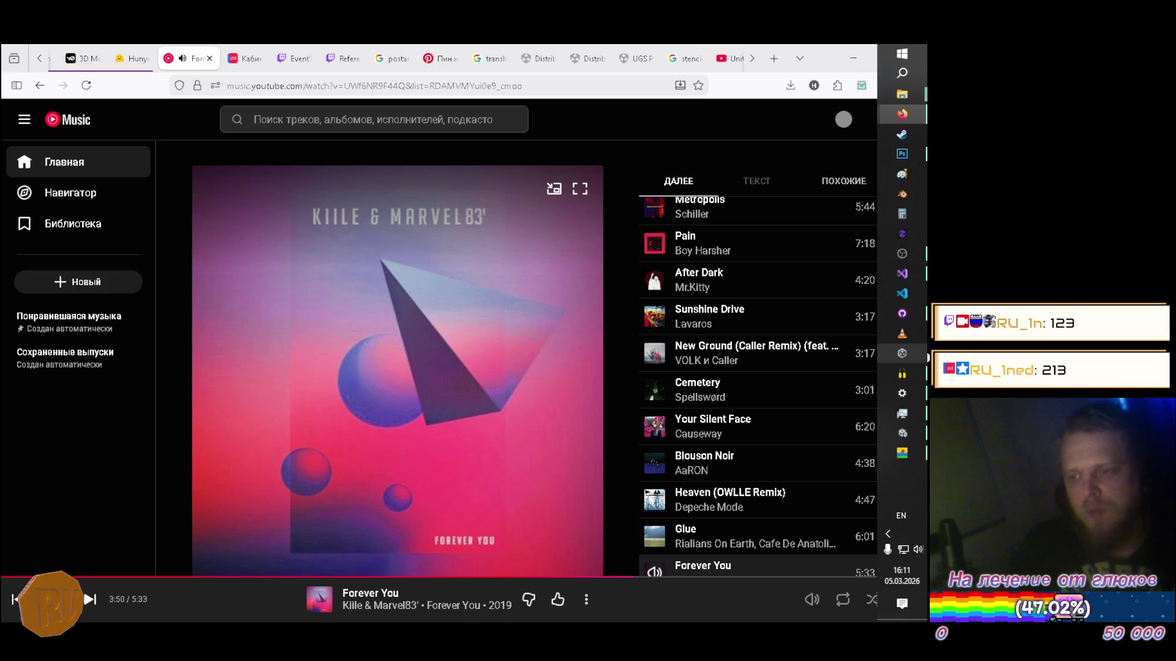
pyautogui.click(906, 434)
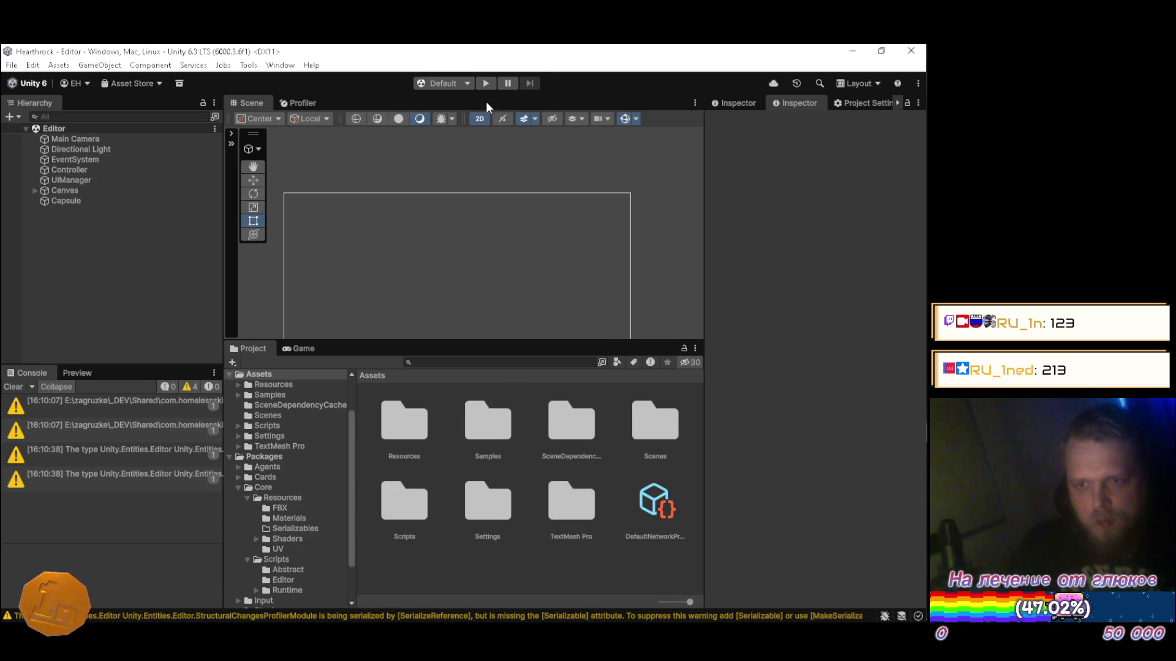
# Step: Run the Hearthrock scene to display the Custom/Generated shader code, then stop Play mode
pyautogui.click(487, 84)
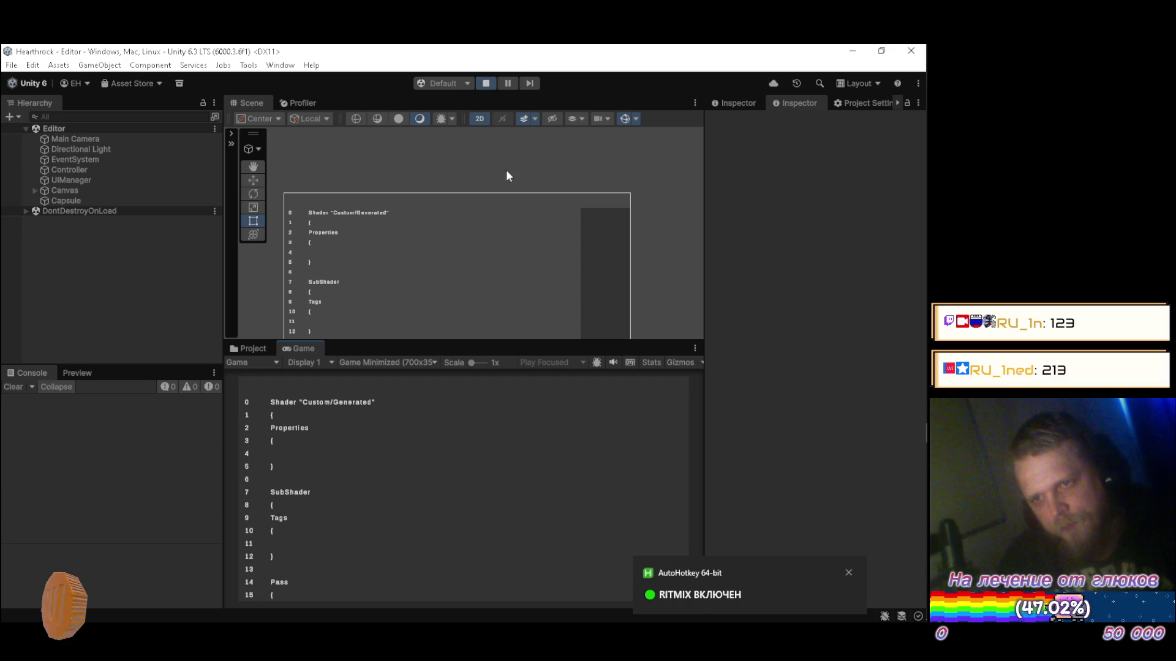
pyautogui.click(480, 83)
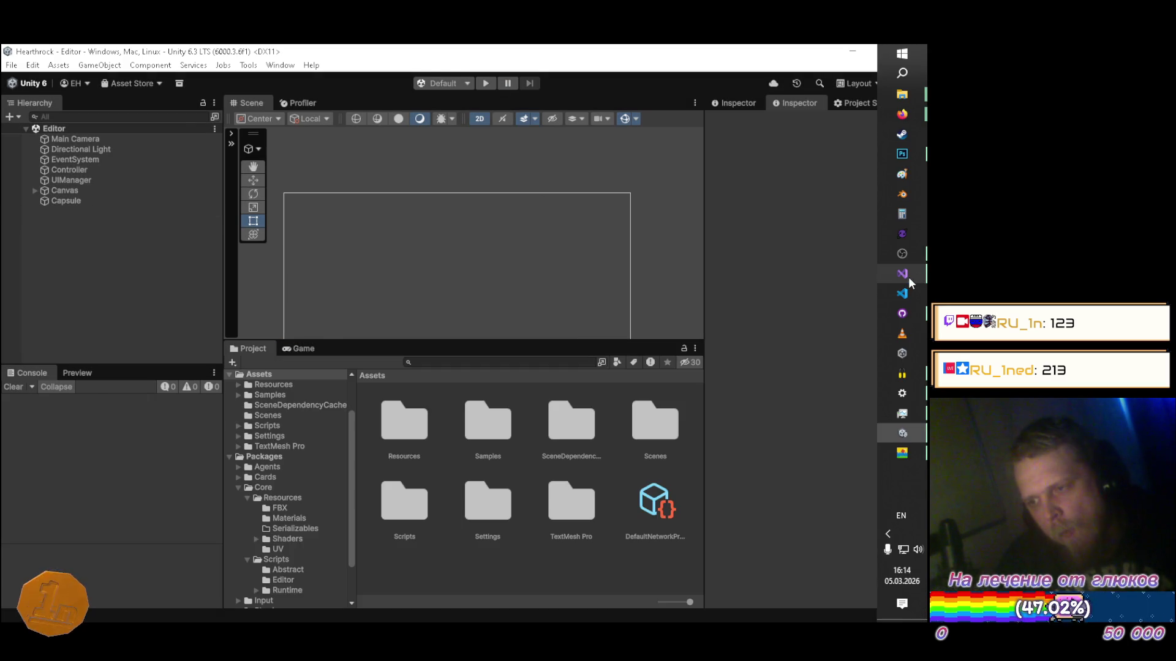
# Step: Review UIManager.cs in Visual Studio, then Alt+Tab via YouTube Music back to Unity
pyautogui.click(908, 277)
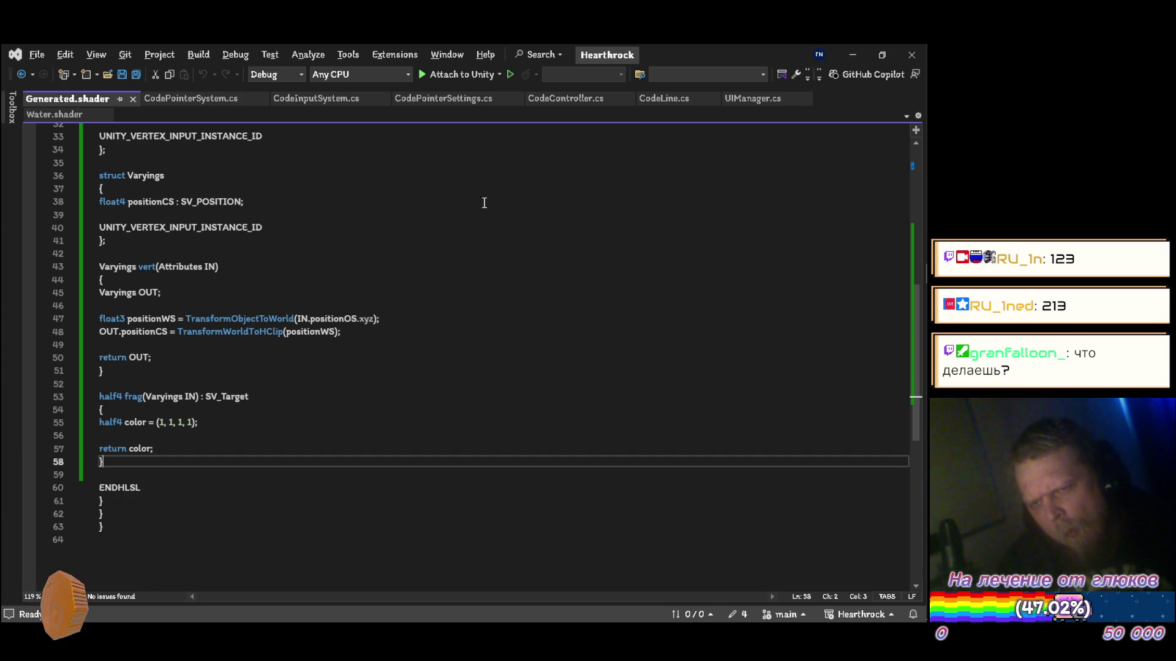
pyautogui.click(751, 100)
pyautogui.hotkey('alt', 'Tab')
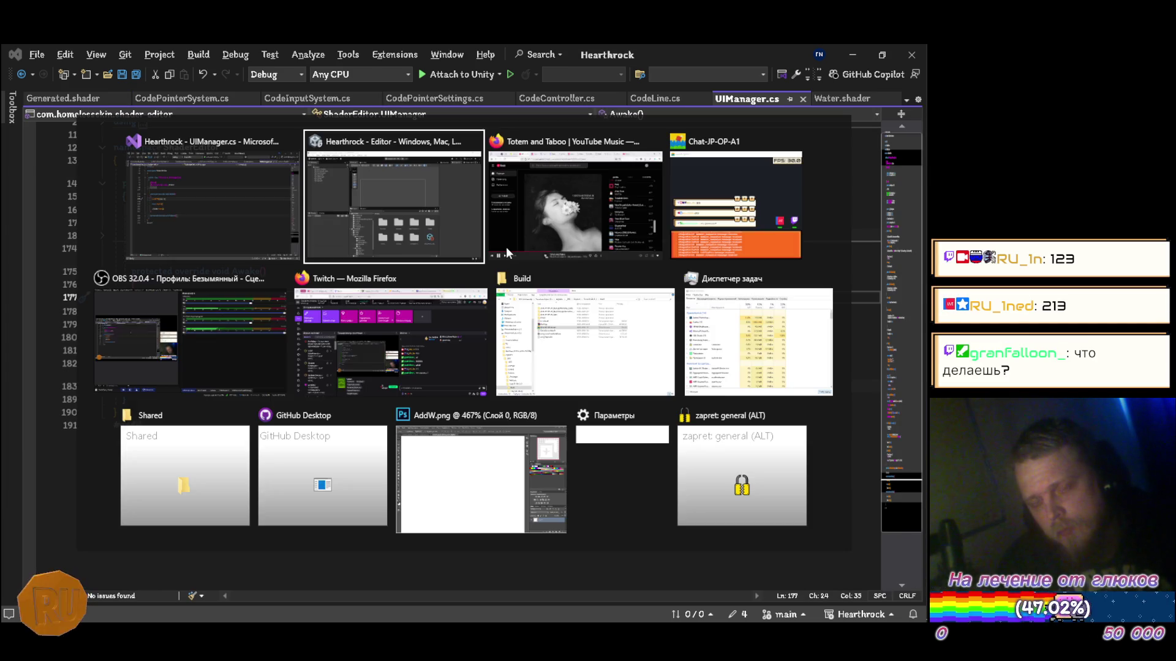
pyautogui.click(506, 247)
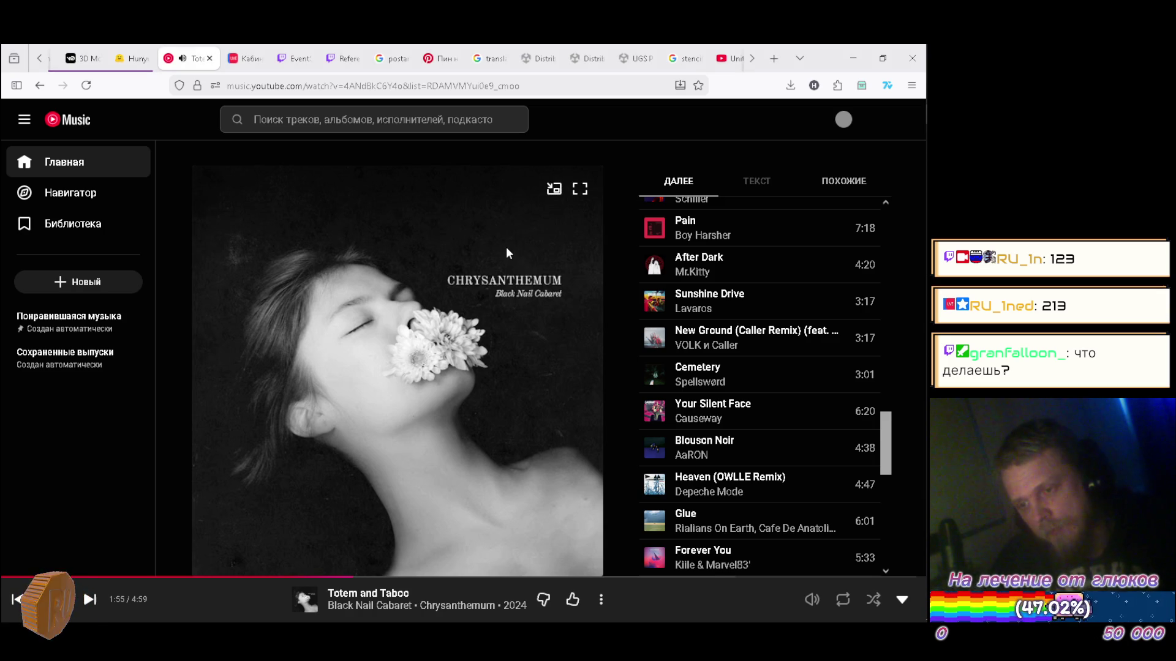
pyautogui.hotkey('alt', 'Tab')
pyautogui.click(506, 247)
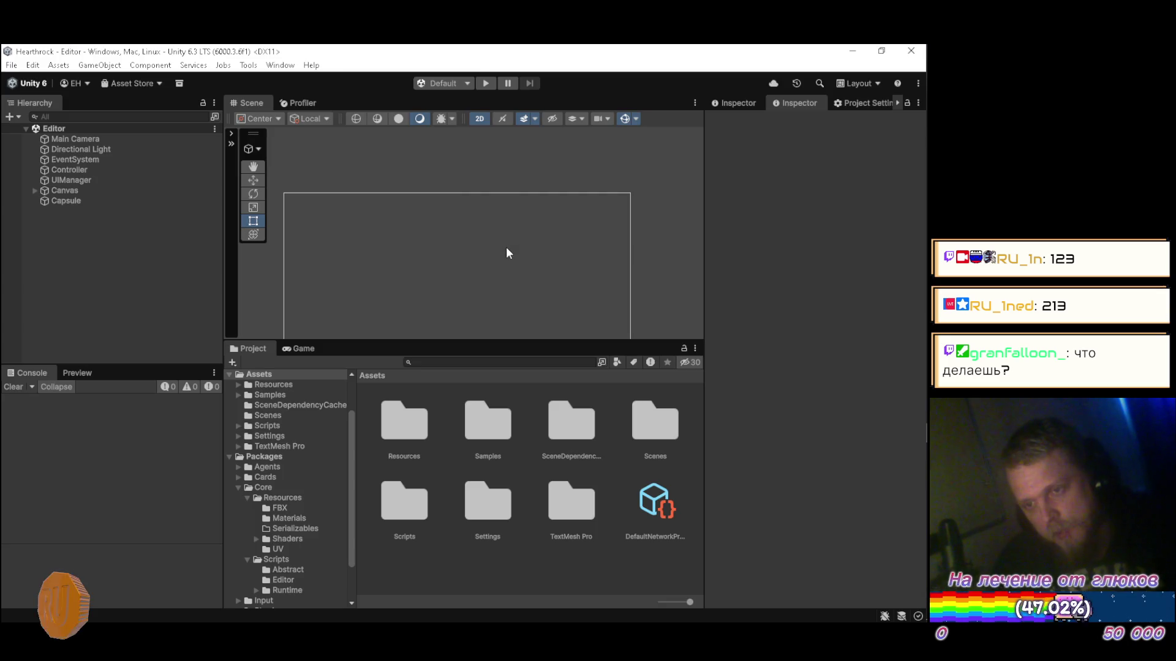
# Step: Start Play mode again, then bring Visual Studio forward on UIManager.cs
pyautogui.click(486, 84)
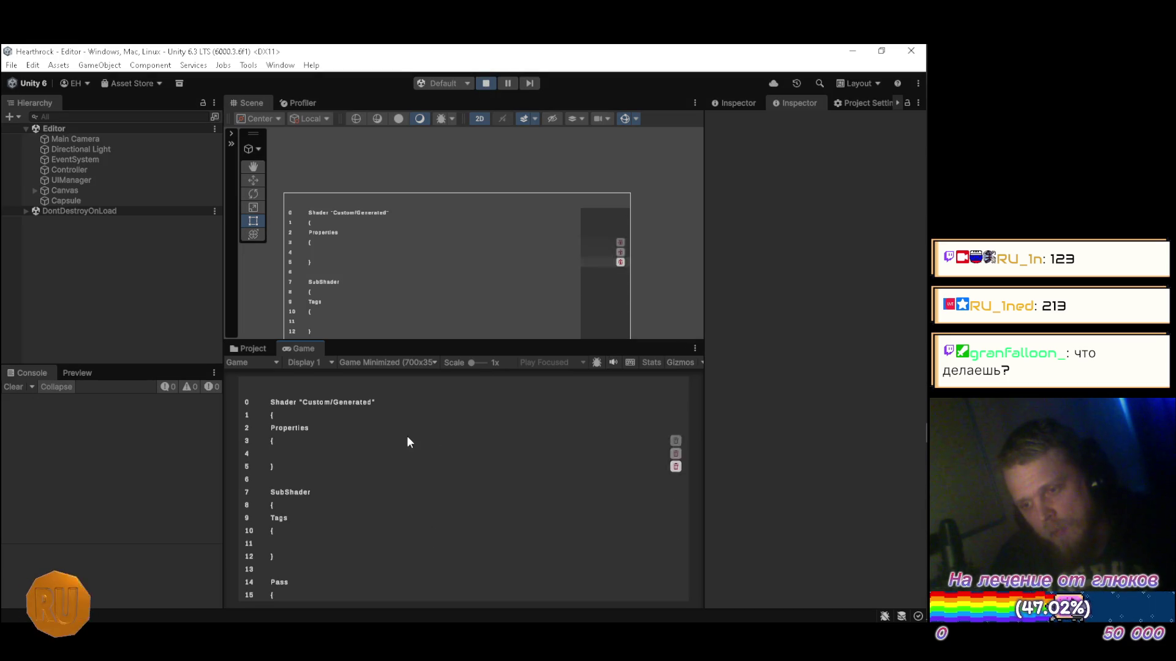
pyautogui.moveTo(917, 313)
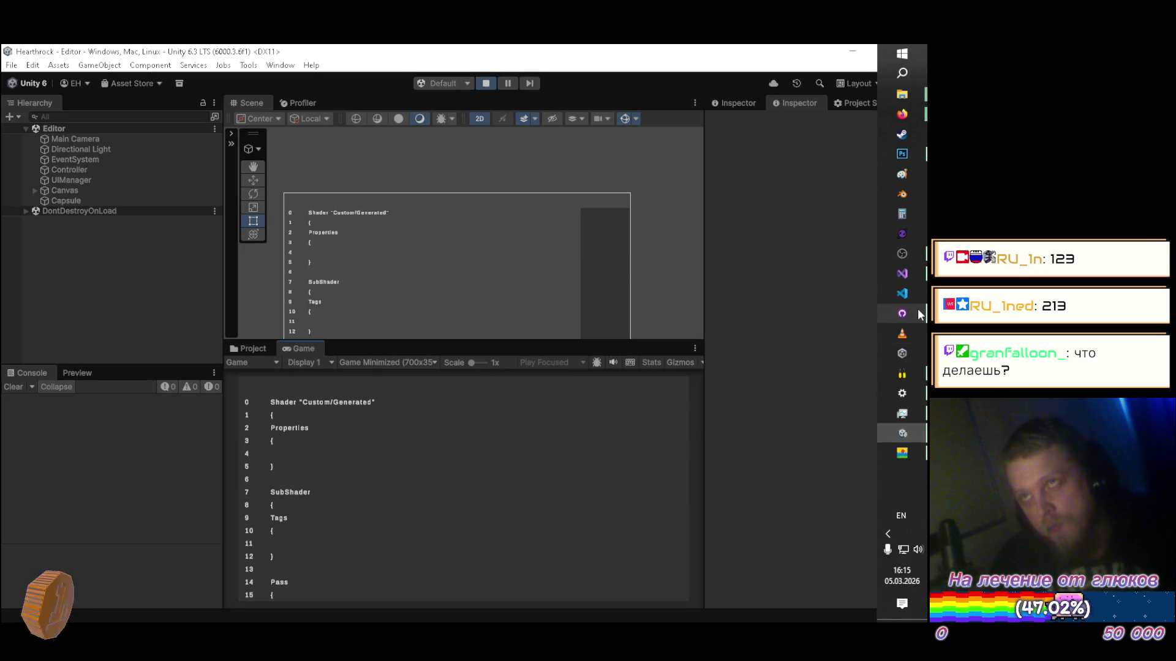
pyautogui.click(908, 274)
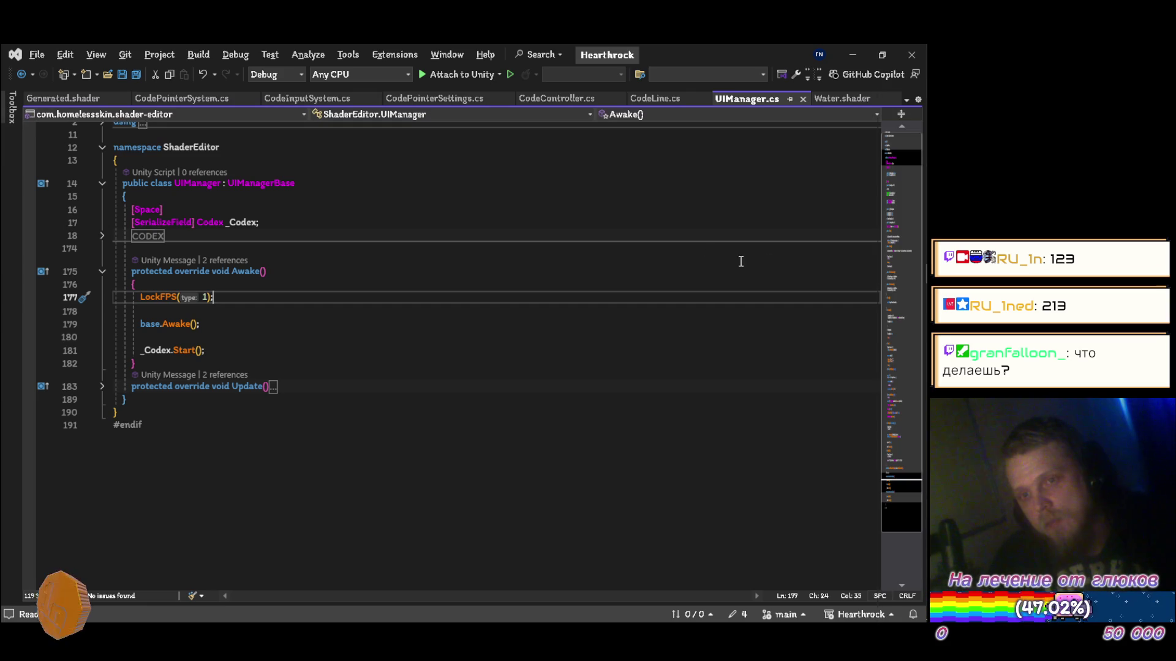
# Step: Scroll through Water.shader, return to UIManager.cs, and minimize Visual Studio
pyautogui.click(837, 101)
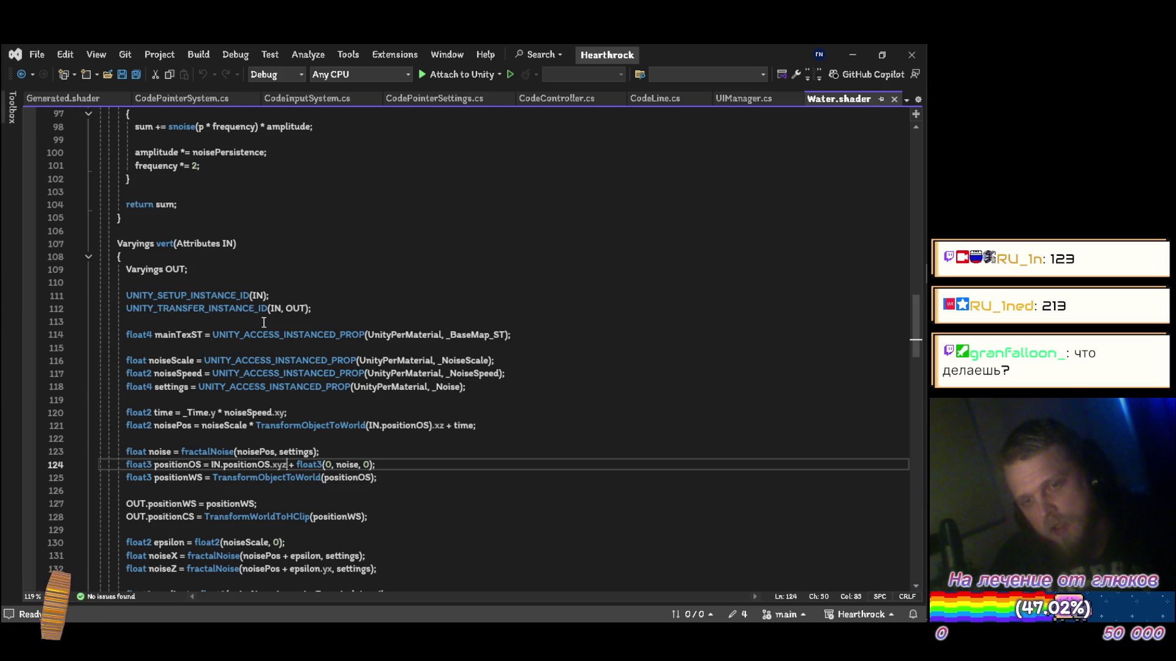
pyautogui.scroll(20, 261, 321)
pyautogui.scroll(4, 223, 236)
pyautogui.scroll(-18, 222, 237)
pyautogui.scroll(12, 236, 313)
pyautogui.scroll(6, 236, 313)
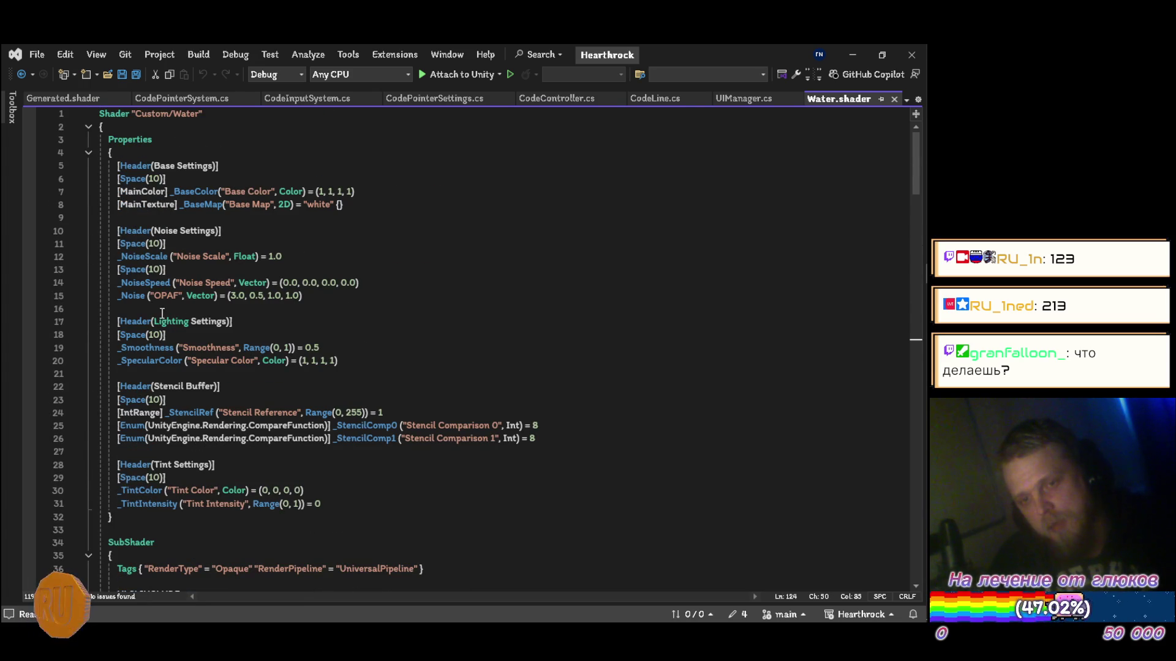
pyautogui.scroll(-20, 352, 321)
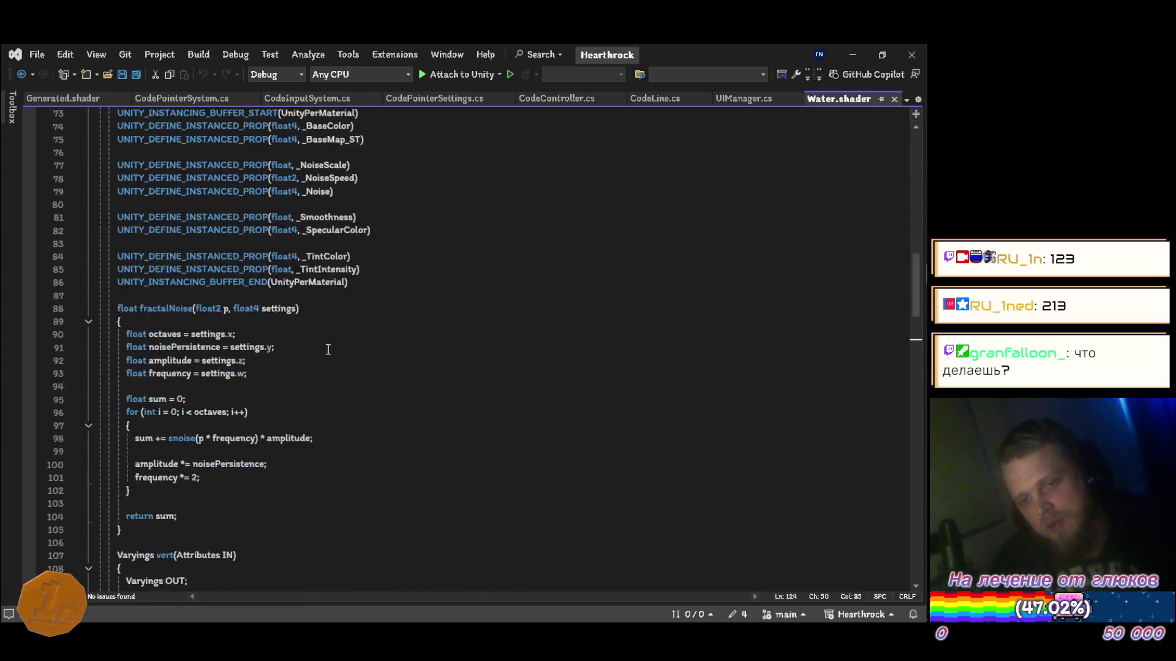
pyautogui.scroll(-20, 327, 348)
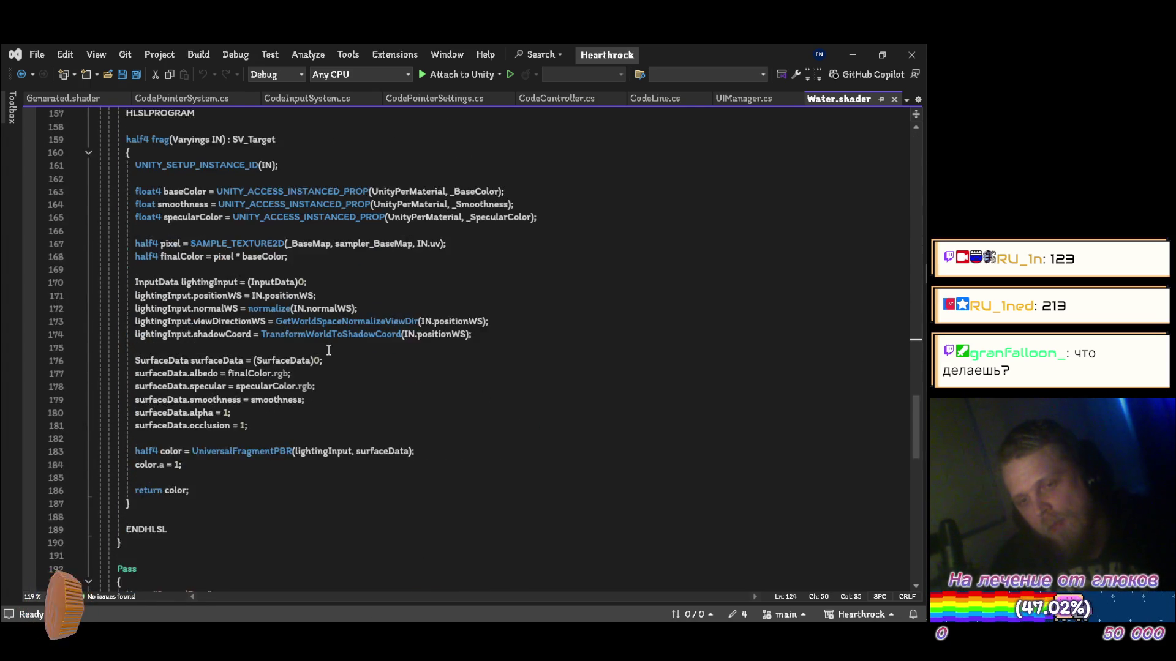
pyautogui.scroll(3, 336, 338)
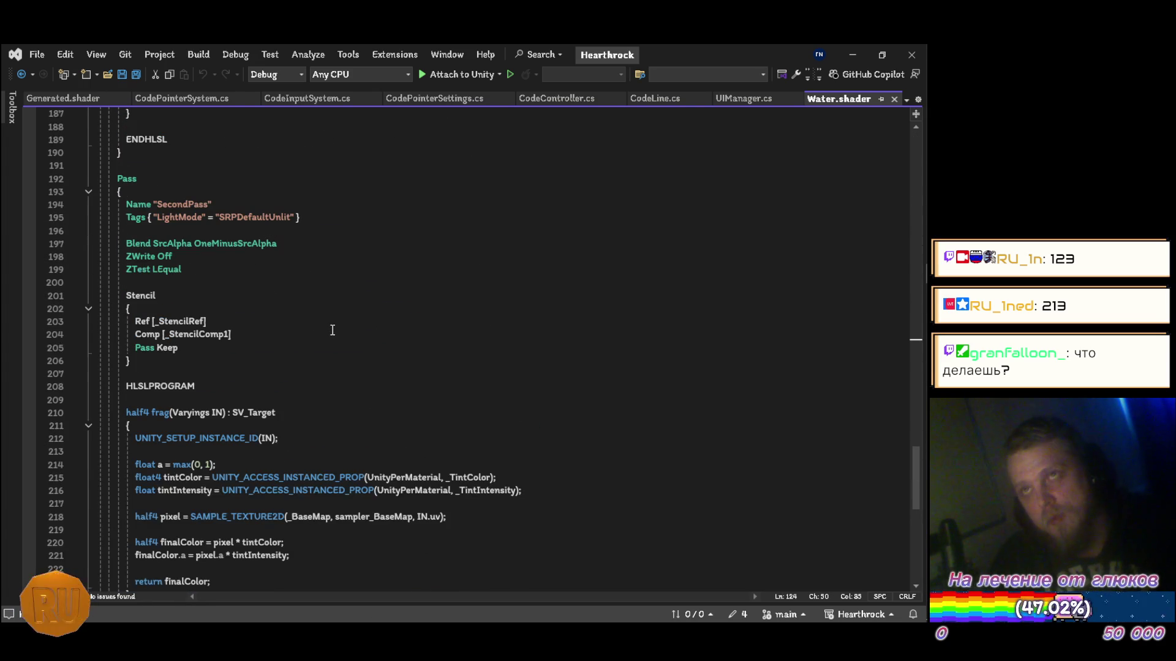
pyautogui.scroll(13, 516, 302)
pyautogui.scroll(6, 516, 302)
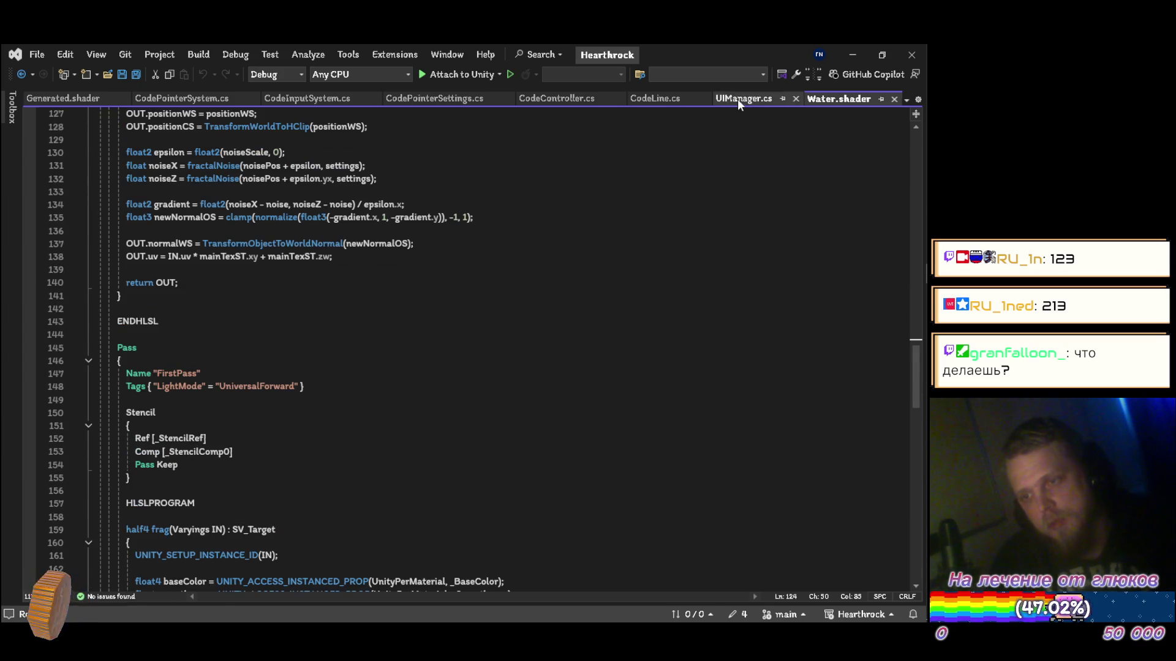
pyautogui.click(738, 98)
pyautogui.click(850, 54)
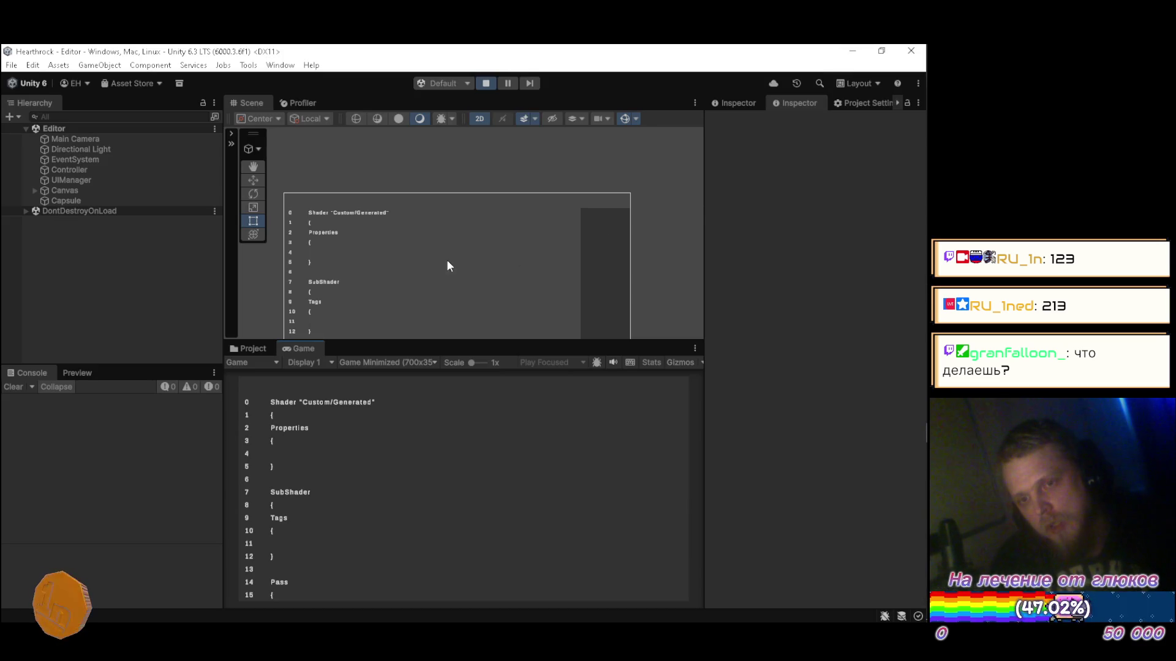
# Step: Stop the running game, then run it once more and stop it again
pyautogui.click(487, 84)
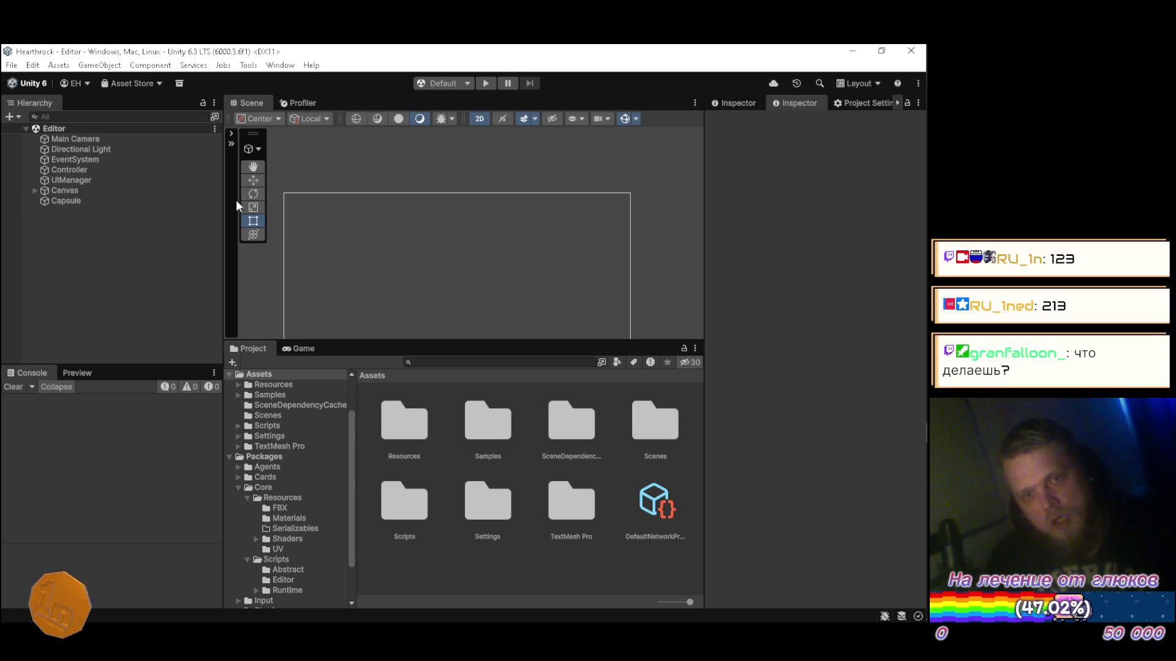
pyautogui.click(485, 83)
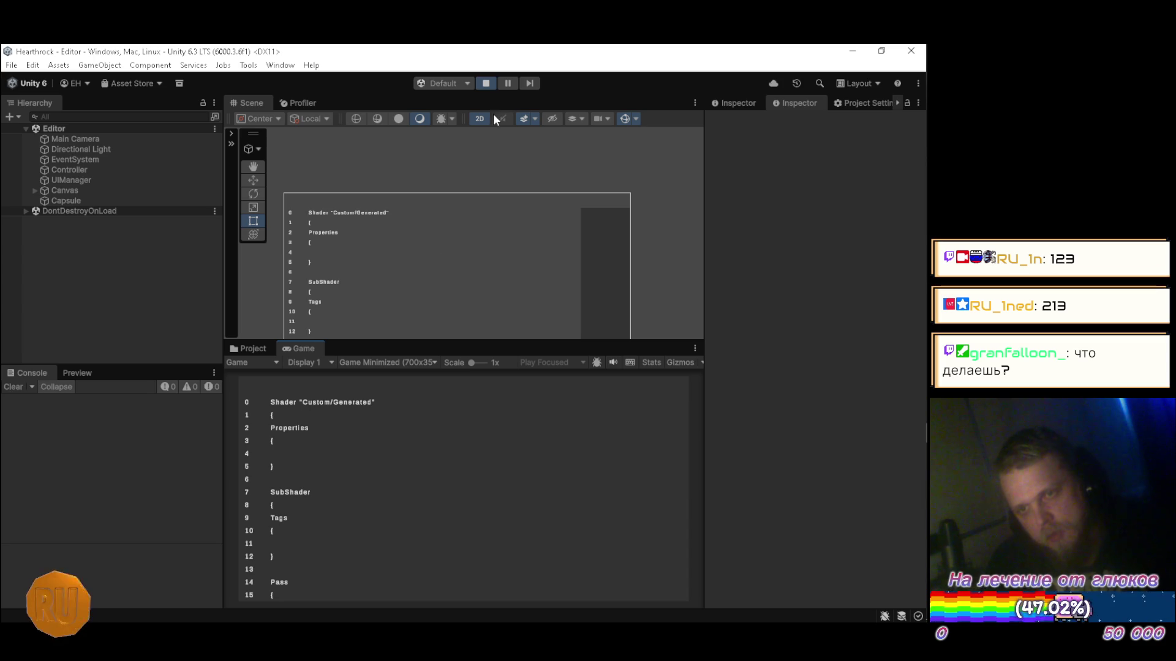
pyautogui.click(484, 83)
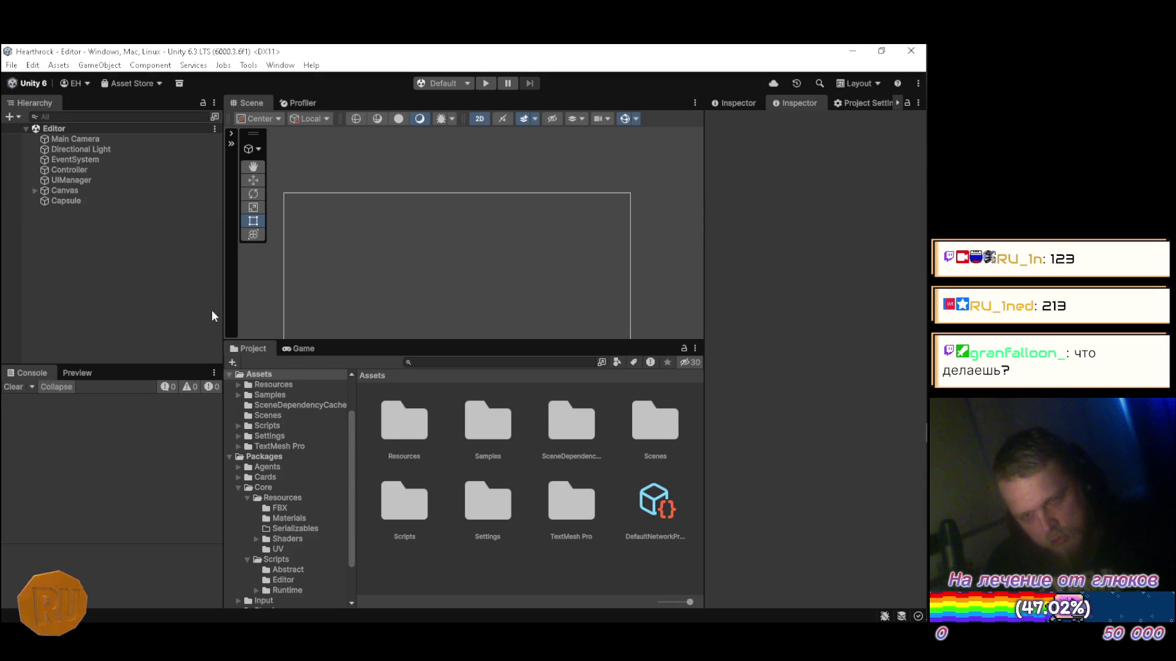
# Step: Pan the Scene view with the Hand tool to shift the canvas up and right
pyautogui.scroll(-1, 437, 261)
pyautogui.click(257, 168)
pyautogui.moveTo(413, 257)
pyautogui.mouseDown()
pyautogui.moveTo(422, 225)
pyautogui.moveTo(438, 220)
pyautogui.mouseUp()
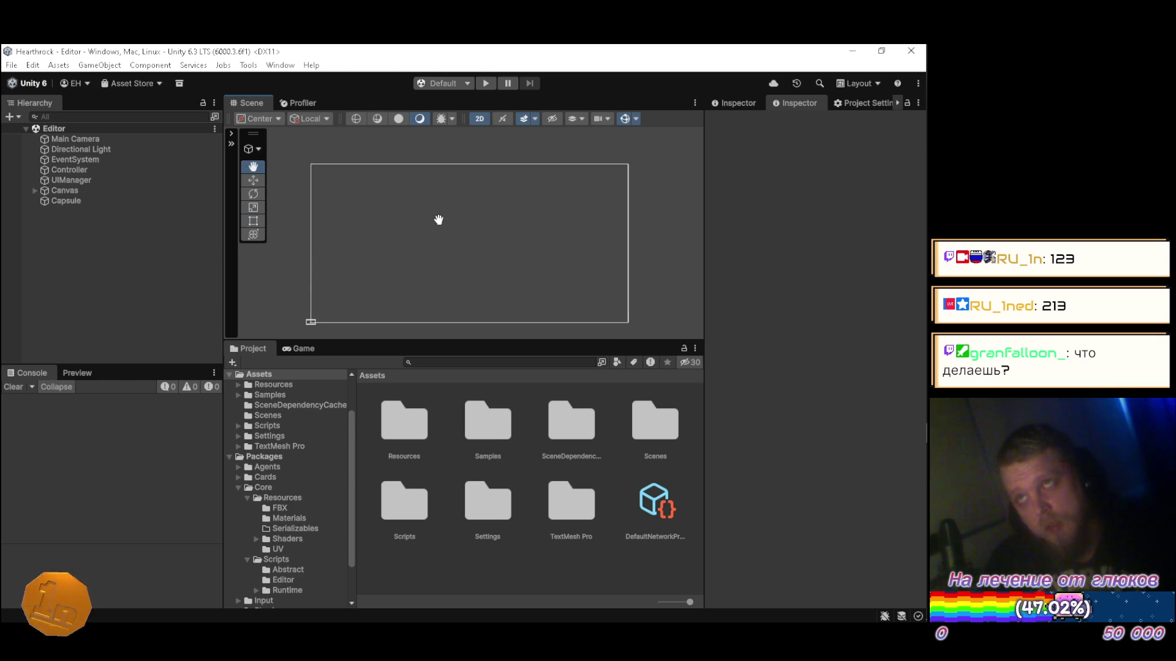
# Step: Return to Unity from the music browser and bring up the empty Game view
pyautogui.hotkey('alt', 'Tab')
pyautogui.press('Tab')
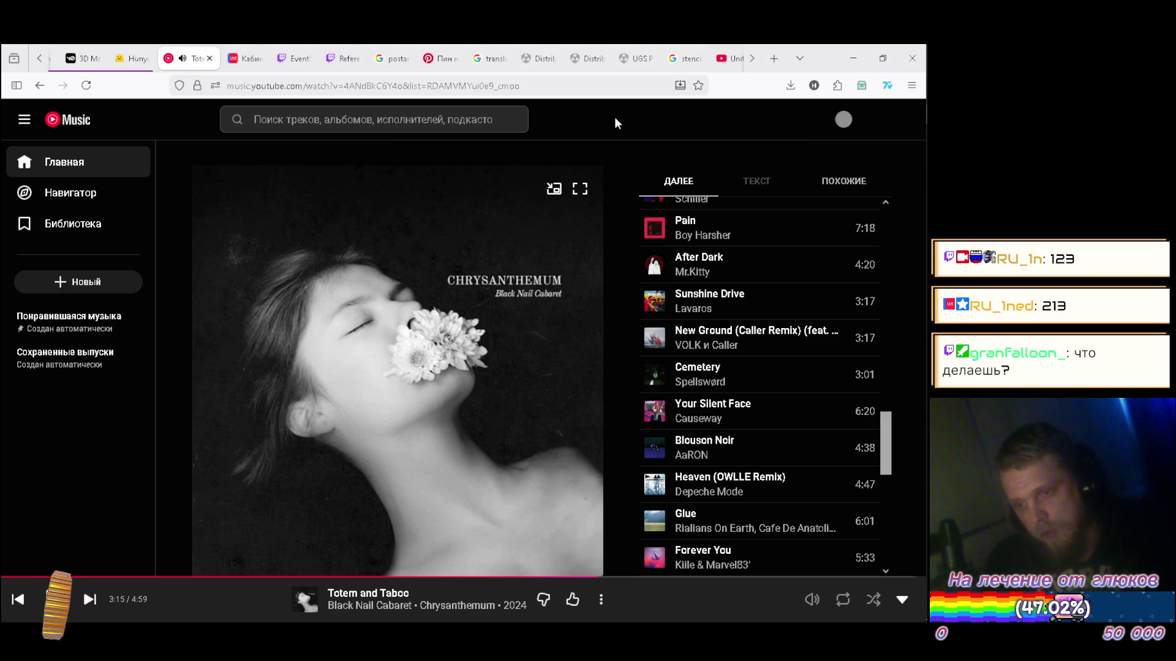
pyautogui.hotkey('alt', 'Tab')
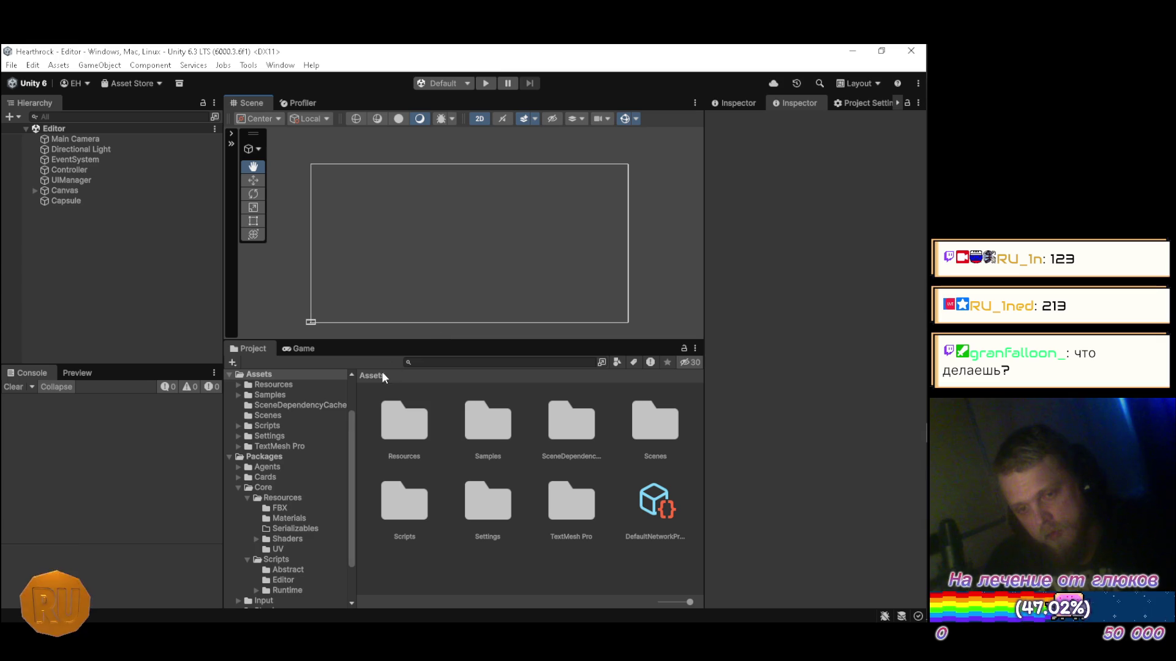
pyautogui.scroll(-2, 328, 468)
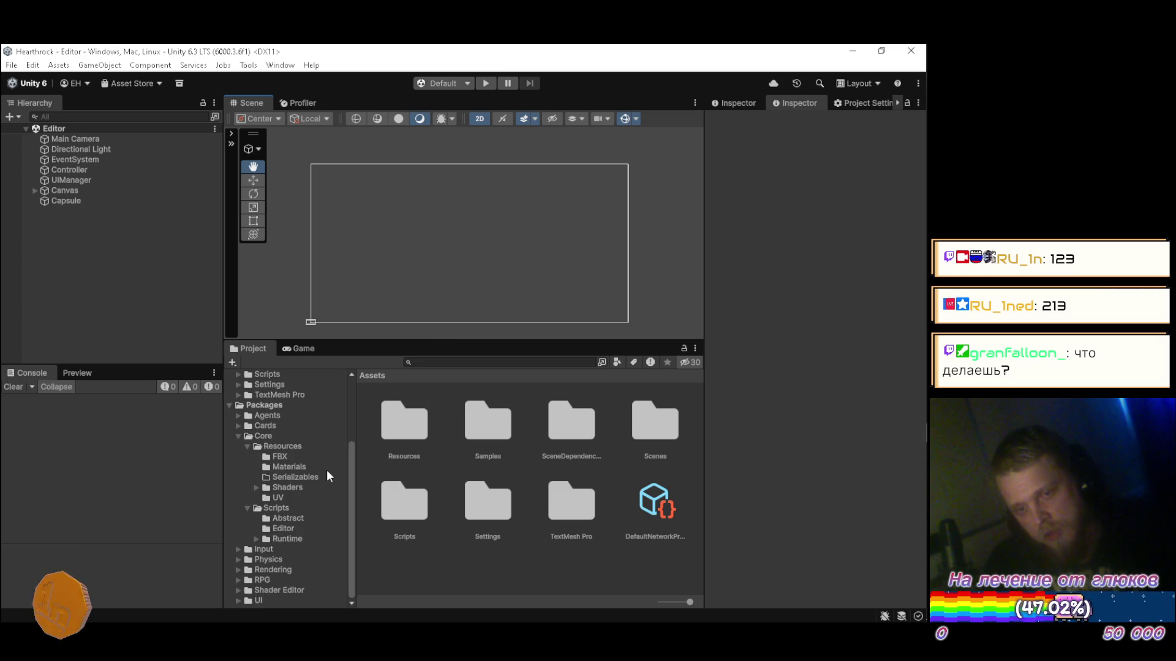
pyautogui.click(299, 349)
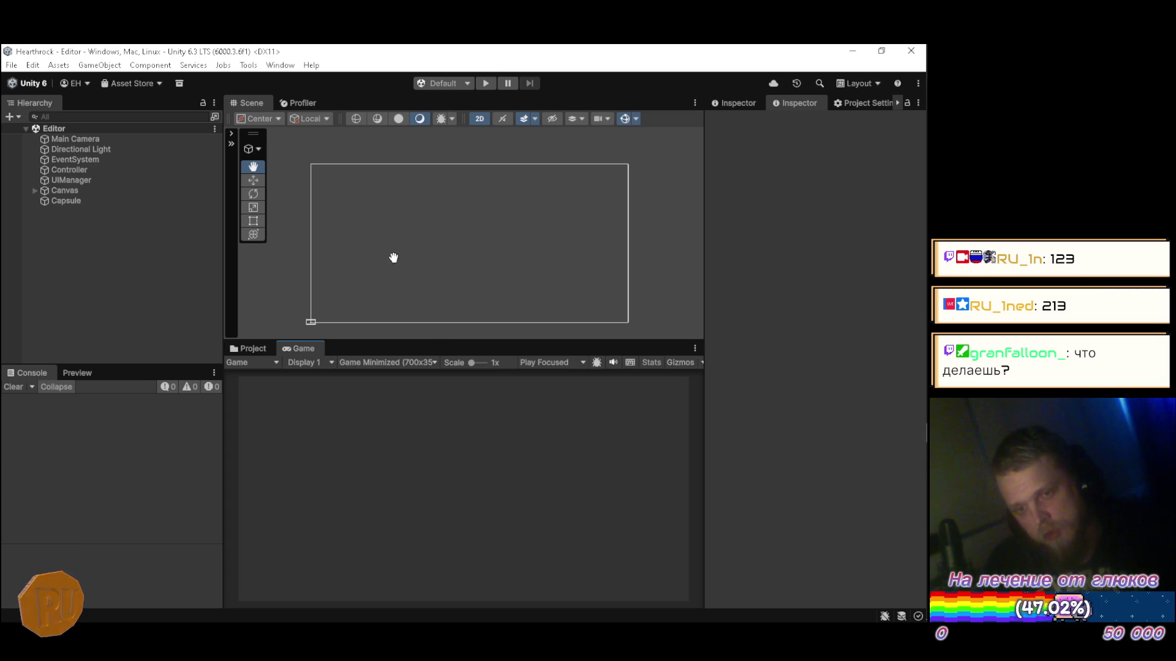
# Step: Run the game, scroll the shader text up to SubShader, and pan the Scene view
pyautogui.click(481, 86)
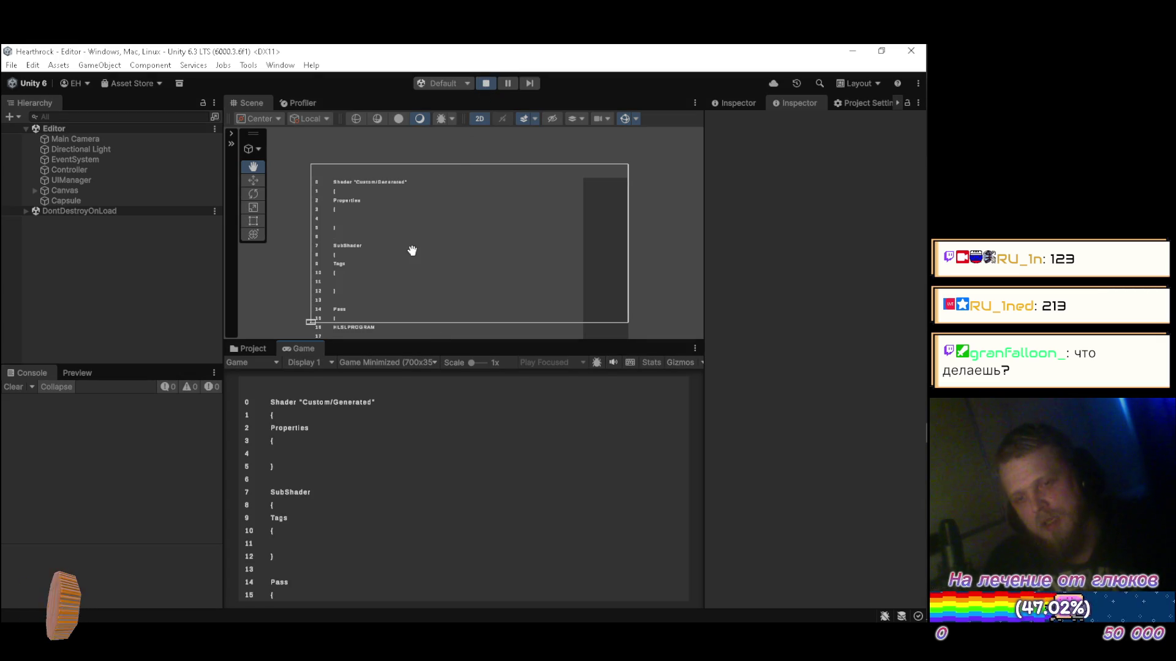
pyautogui.scroll(-5, 509, 439)
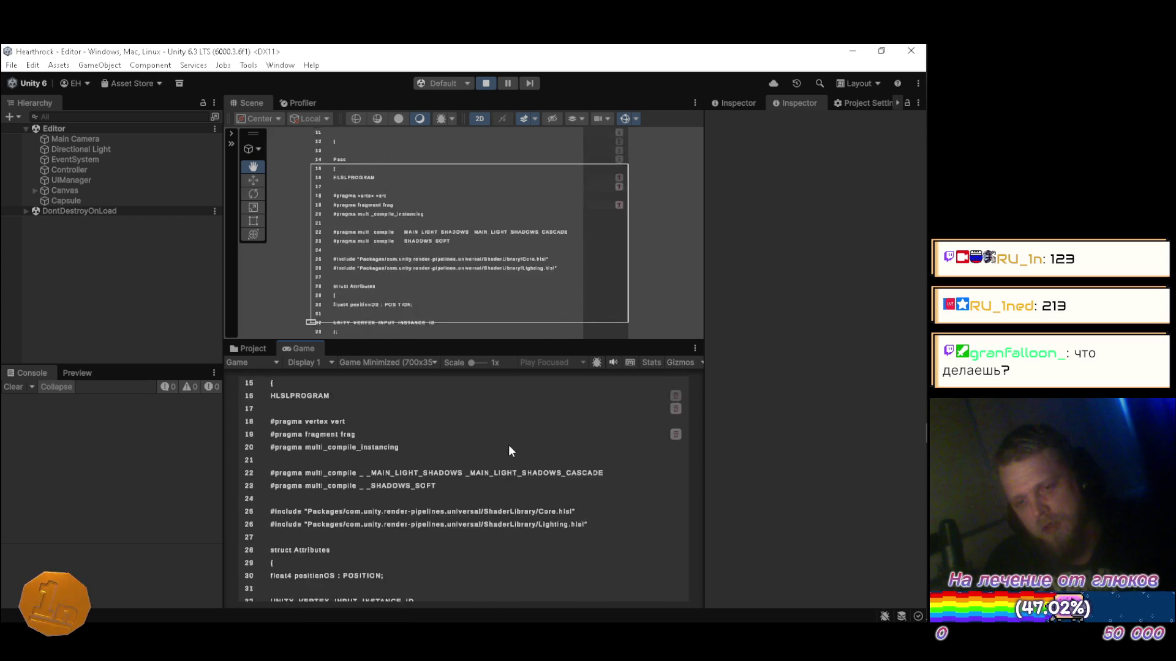
pyautogui.scroll(-5, 503, 465)
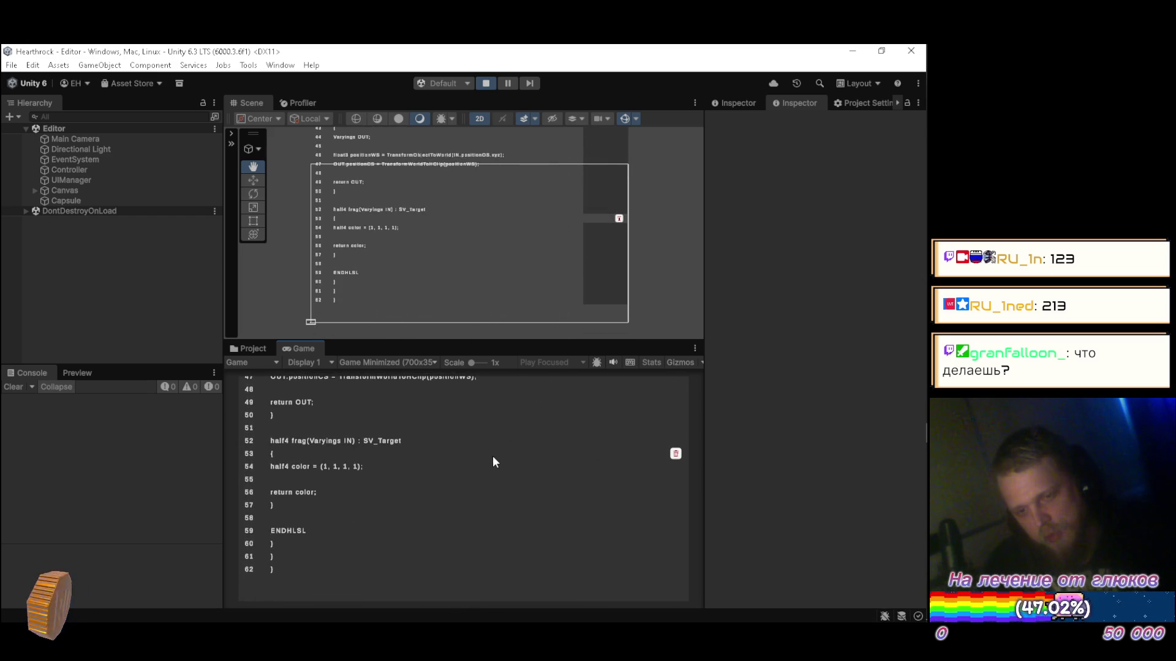
pyautogui.scroll(6, 495, 462)
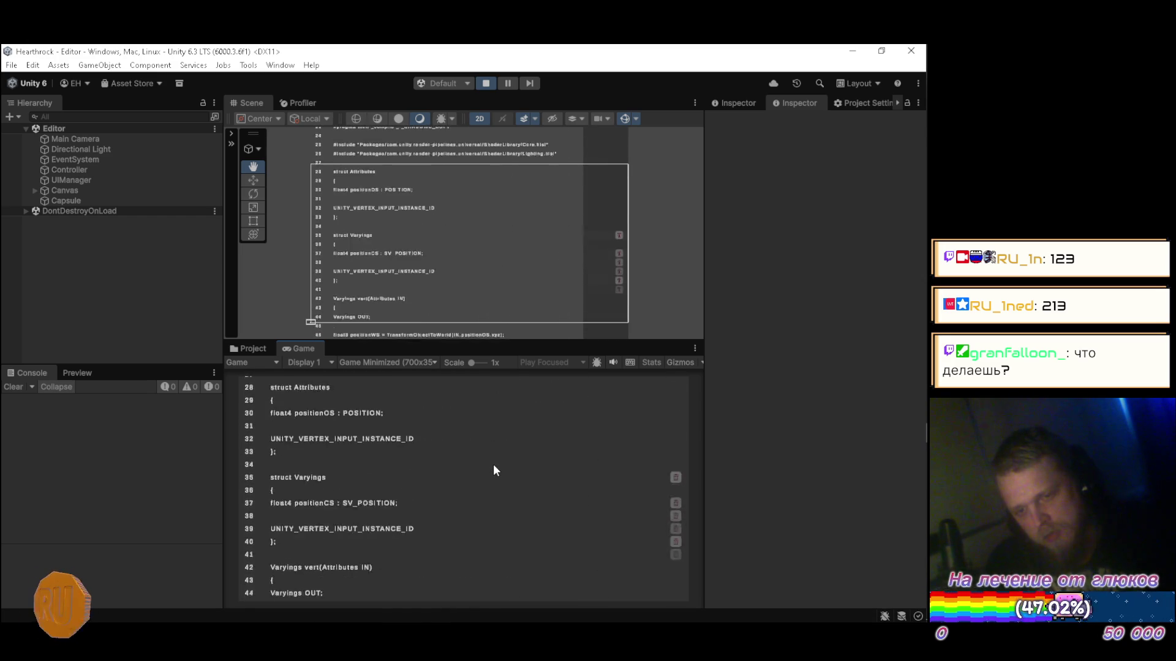
pyautogui.scroll(2, 475, 441)
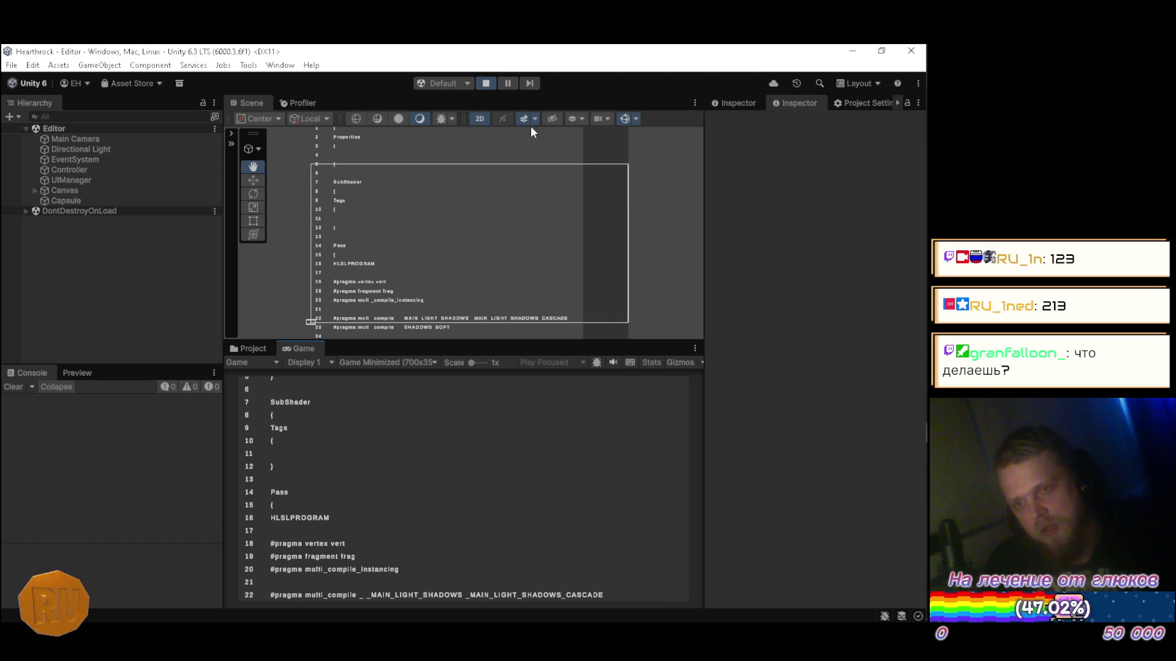
pyautogui.moveTo(512, 184)
pyautogui.mouseDown()
pyautogui.moveTo(336, 204)
pyautogui.moveTo(494, 168)
pyautogui.moveTo(528, 179)
pyautogui.mouseUp()
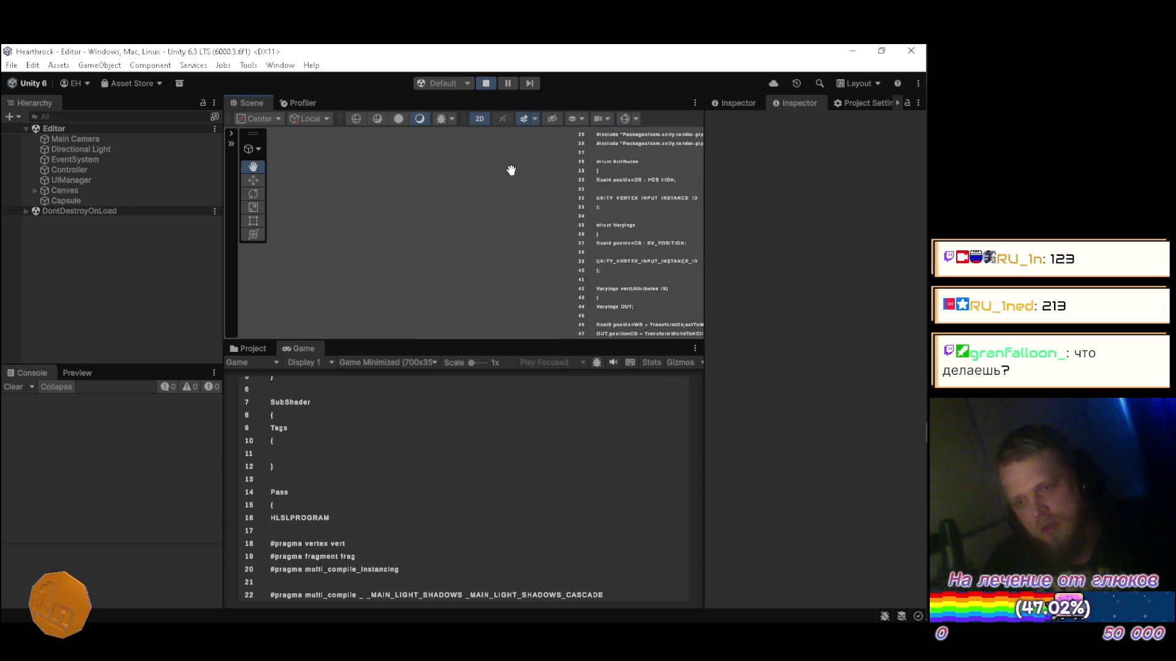
# Step: Turn off 2D mode and fly the Scene camera around the floating shader code
pyautogui.click(480, 118)
pyautogui.moveTo(441, 294)
pyautogui.mouseDown()
pyautogui.moveTo(407, 294)
pyautogui.moveTo(428, 260)
pyautogui.moveTo(421, 273)
pyautogui.moveTo(415, 163)
pyautogui.moveTo(374, 135)
pyautogui.moveTo(392, 153)
pyautogui.moveTo(366, 181)
pyautogui.mouseUp()
pyautogui.scroll(3, 435, 287)
pyautogui.scroll(4, 420, 270)
pyautogui.scroll(2, 420, 273)
pyautogui.scroll(2, 425, 255)
# Step: Select the Capsule, frame it with F, and turn the camera toward the code text
pyautogui.click(74, 202)
pyautogui.press('f')
pyautogui.moveTo(566, 210)
pyautogui.mouseDown()
pyautogui.moveTo(302, 207)
pyautogui.moveTo(303, 218)
pyautogui.moveTo(394, 208)
pyautogui.moveTo(284, 244)
pyautogui.mouseUp()
pyautogui.click(457, 259)
pyautogui.click(68, 201)
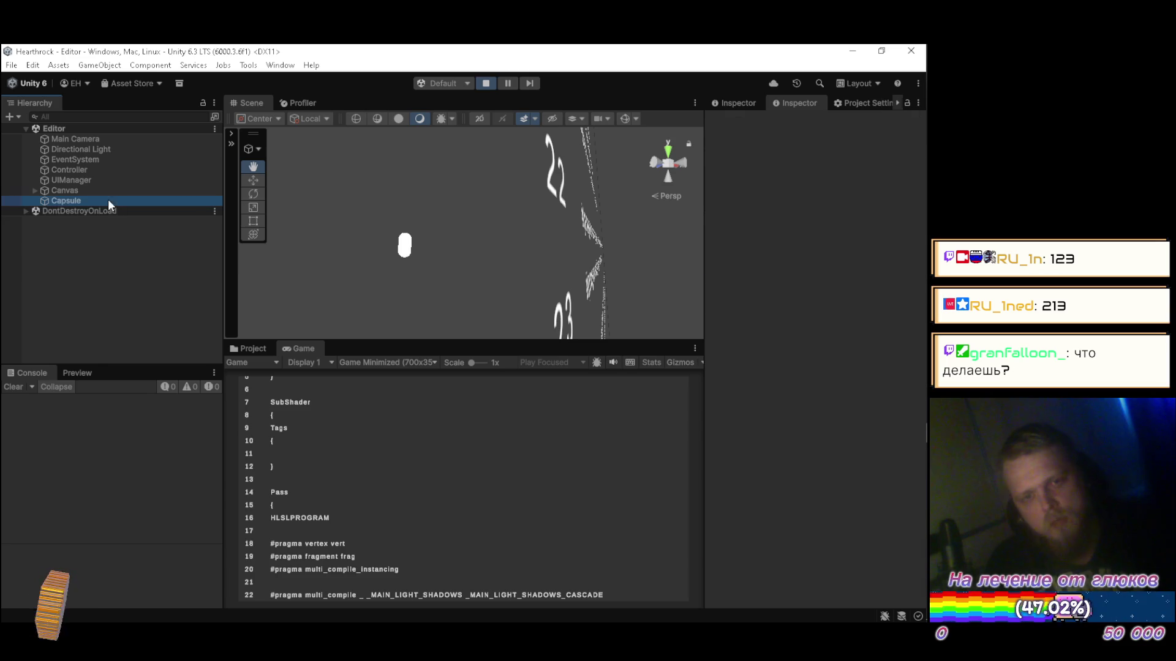
# Step: Expand the capsule's Generated (Material) foldout, orbit around the capsule, then stop Play mode
pyautogui.moveTo(521, 269)
pyautogui.mouseDown()
pyautogui.moveTo(429, 270)
pyautogui.moveTo(532, 270)
pyautogui.moveTo(703, 307)
pyautogui.mouseUp()
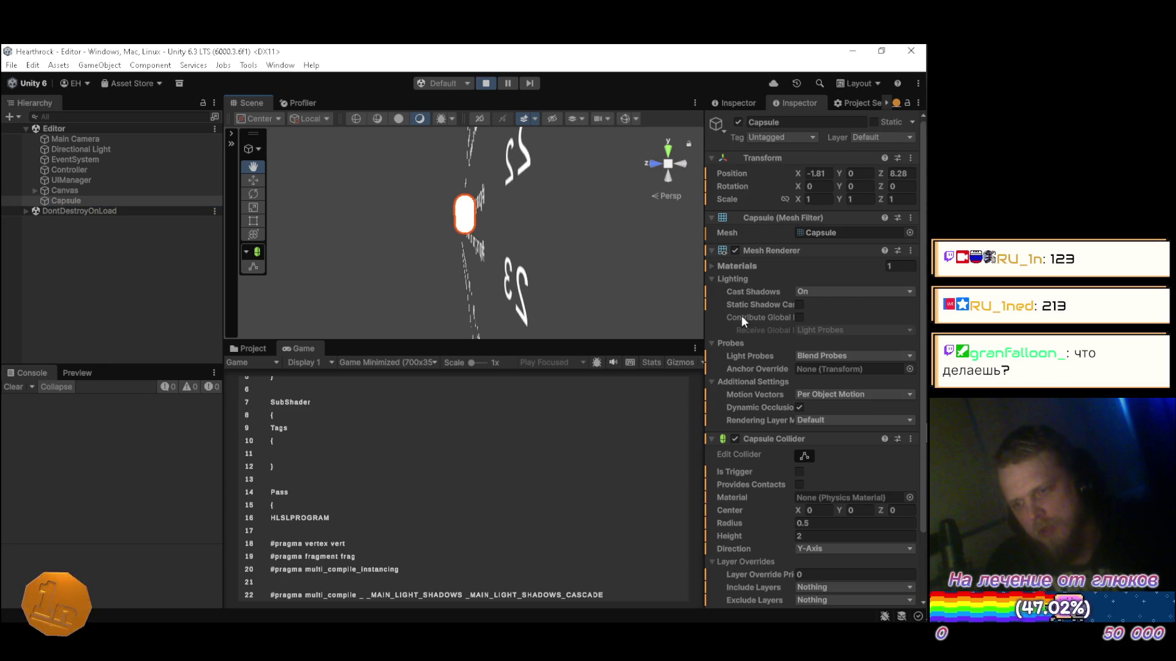
pyautogui.scroll(-3, 788, 336)
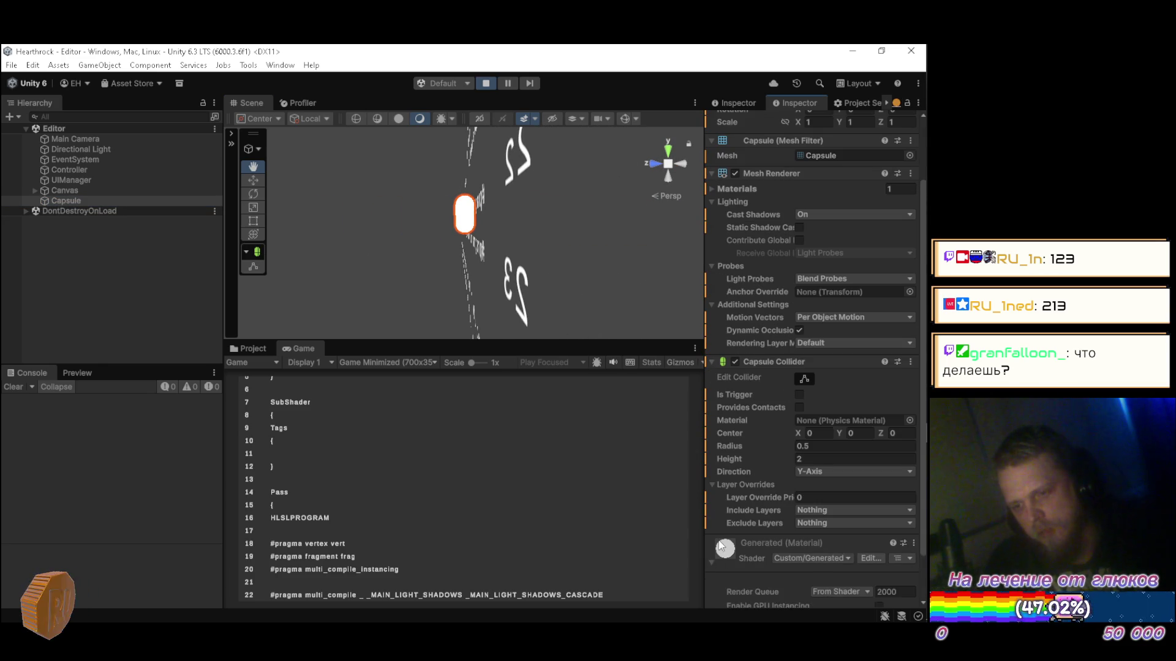
pyautogui.click(712, 559)
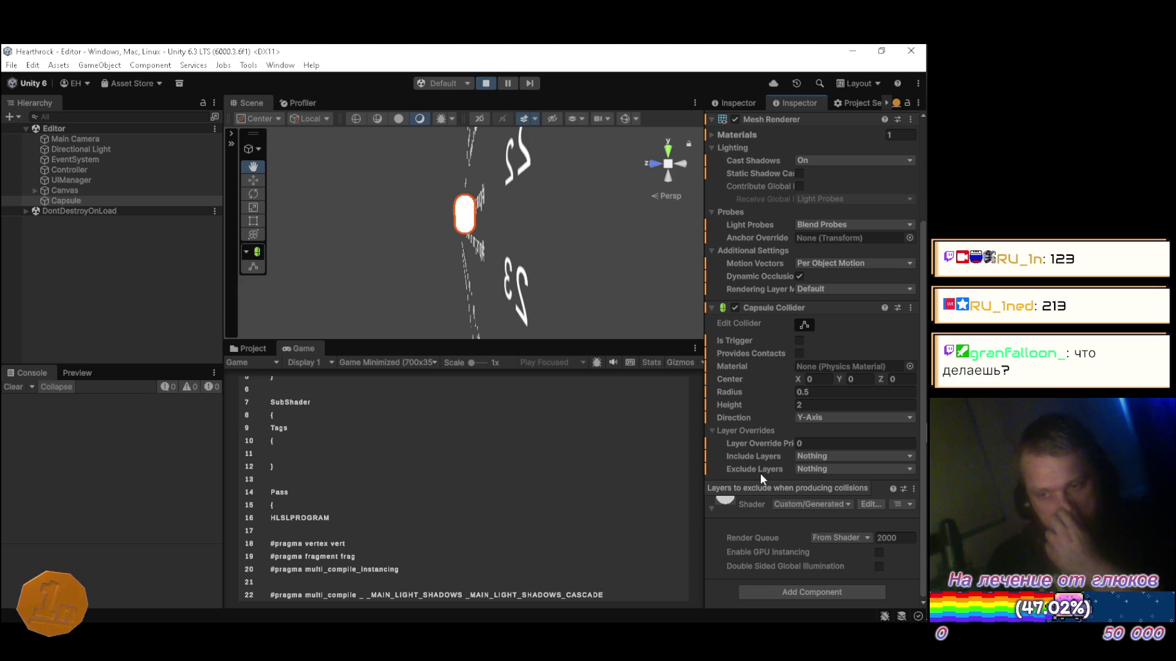
pyautogui.moveTo(481, 202)
pyautogui.mouseDown()
pyautogui.moveTo(501, 201)
pyautogui.moveTo(407, 189)
pyautogui.moveTo(394, 204)
pyautogui.moveTo(323, 192)
pyautogui.moveTo(414, 217)
pyautogui.moveTo(401, 228)
pyautogui.moveTo(437, 227)
pyautogui.mouseUp()
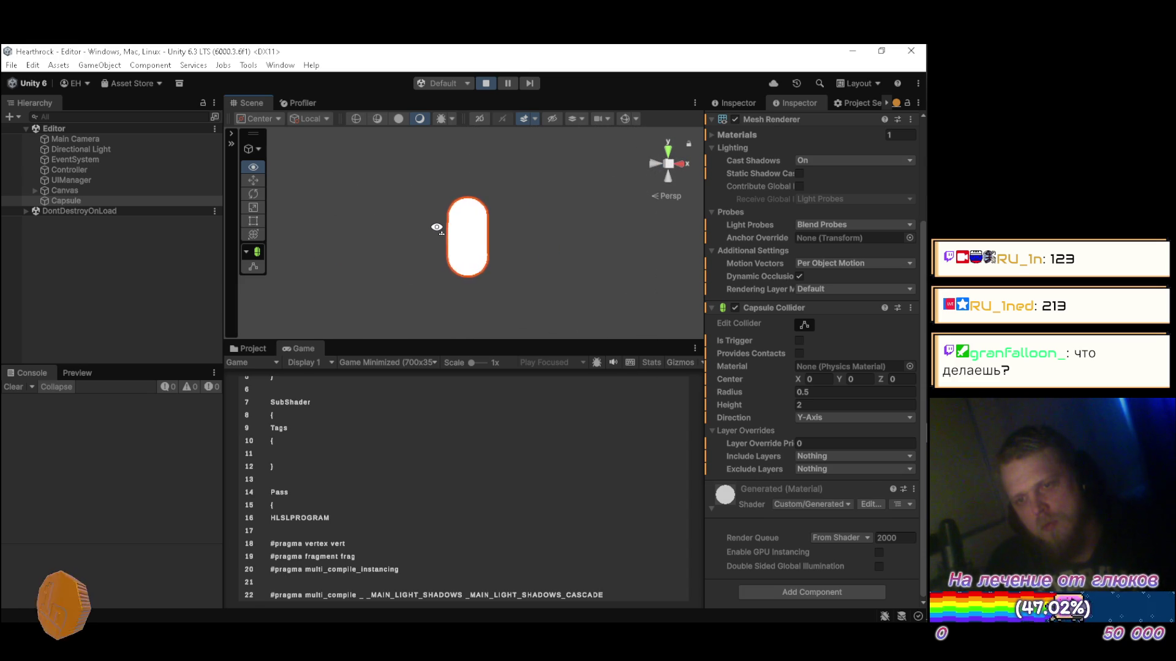
pyautogui.scroll(3, 398, 233)
pyautogui.scroll(-3, 404, 233)
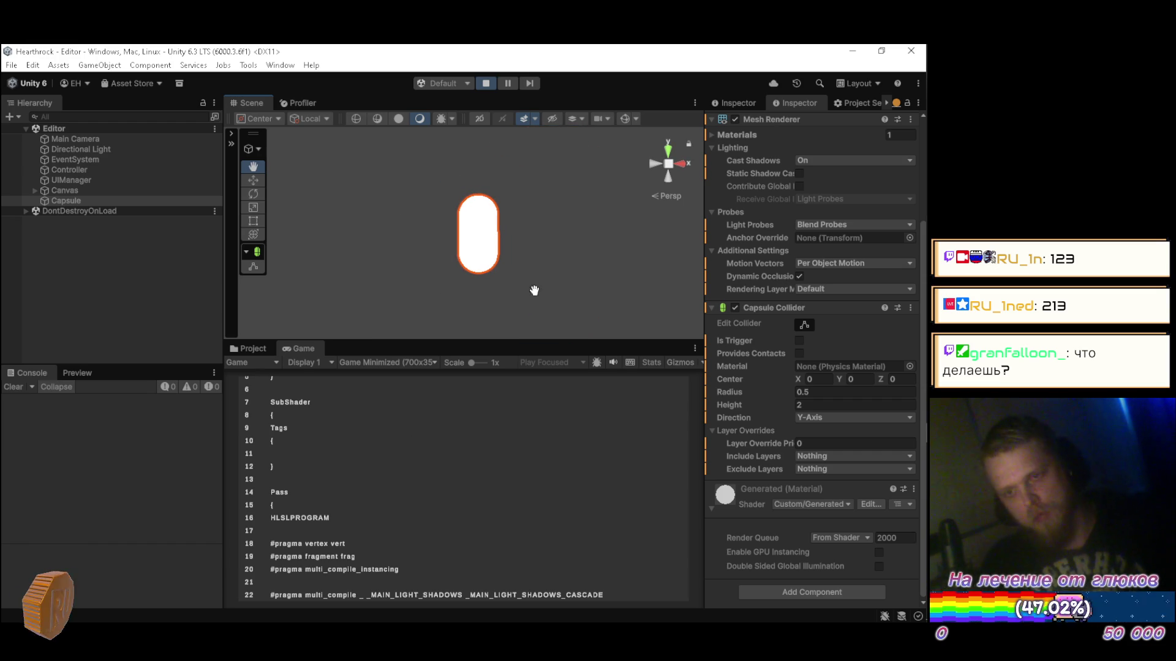
pyautogui.click(487, 83)
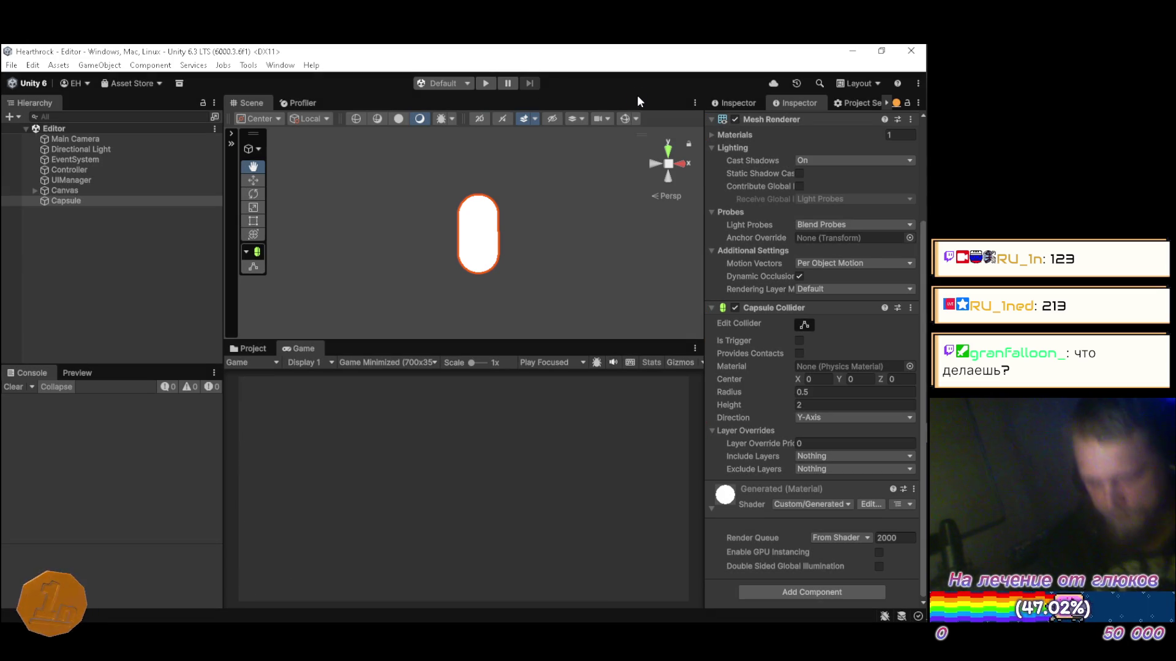
# Step: Clear the Capsule selection by clicking empty space in the Hierarchy
pyautogui.click(119, 256)
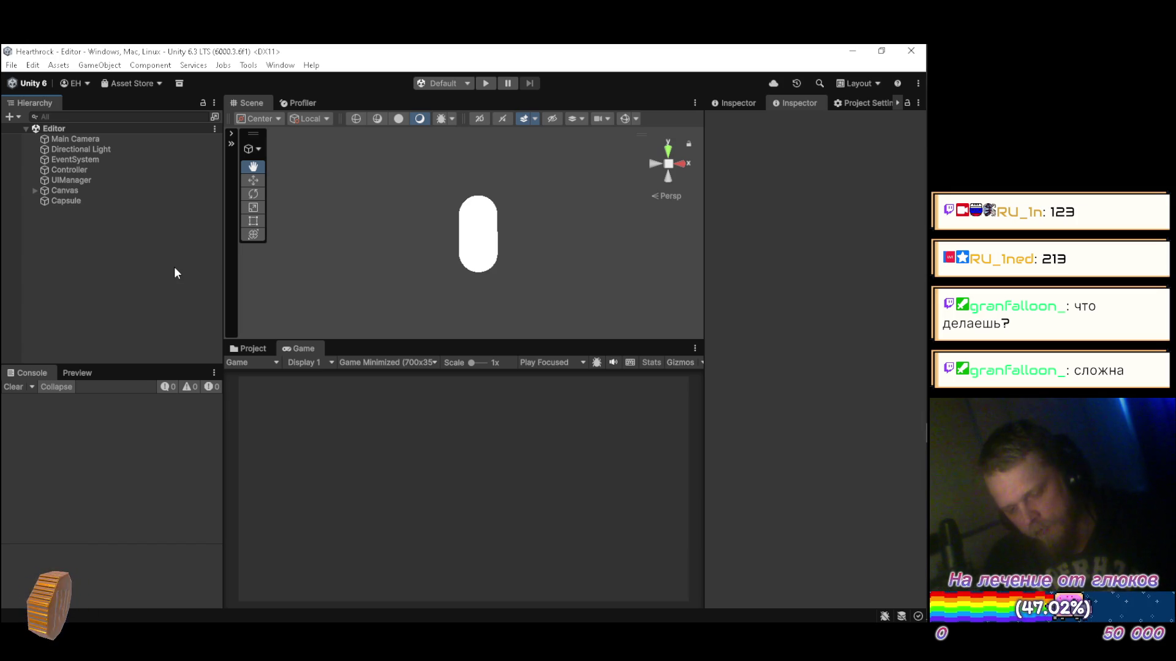
pyautogui.moveTo(926, 381)
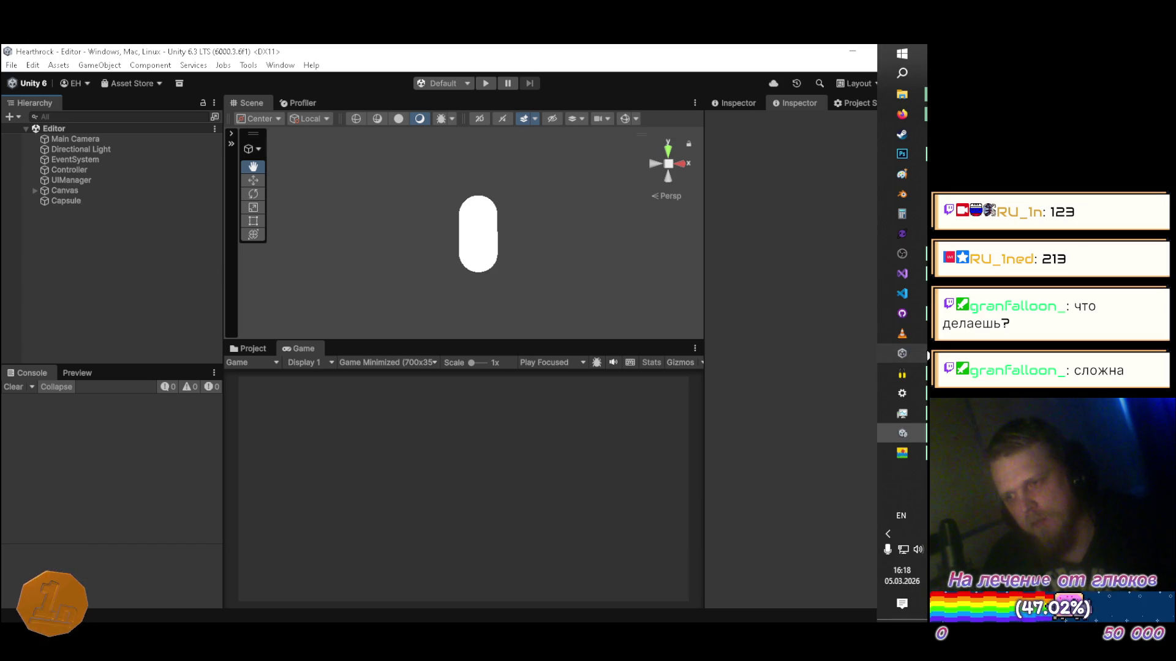
# Step: In UIManager.cs, collapse Awake() and expand the CODEX region and Recompile() method
pyautogui.click(902, 275)
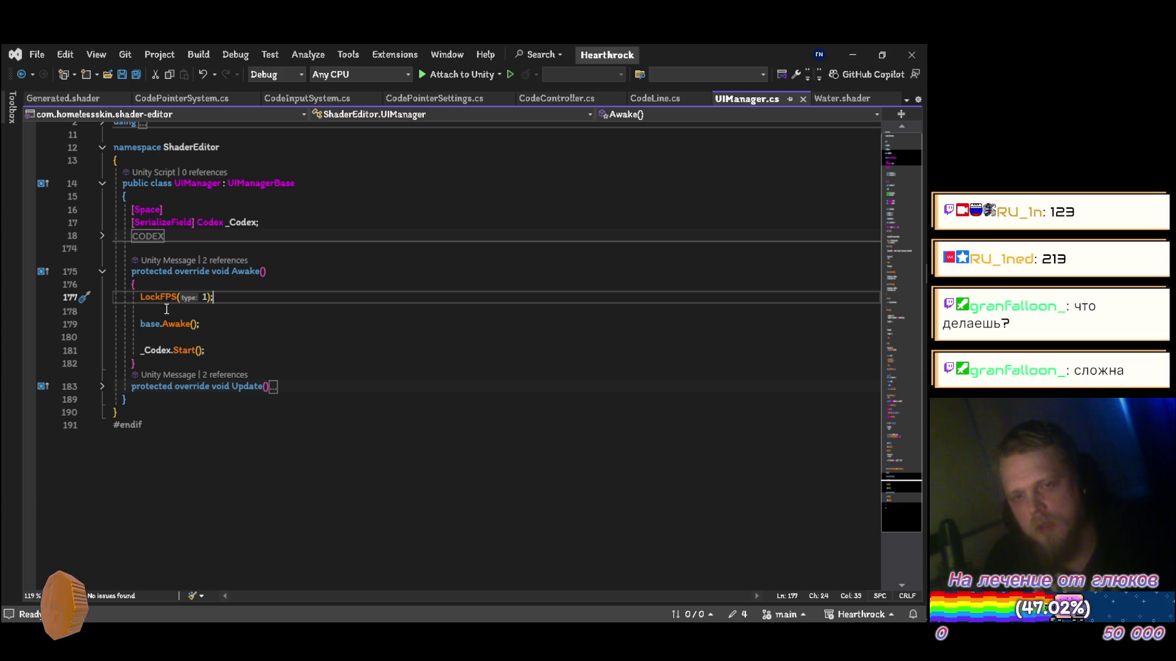
pyautogui.click(102, 272)
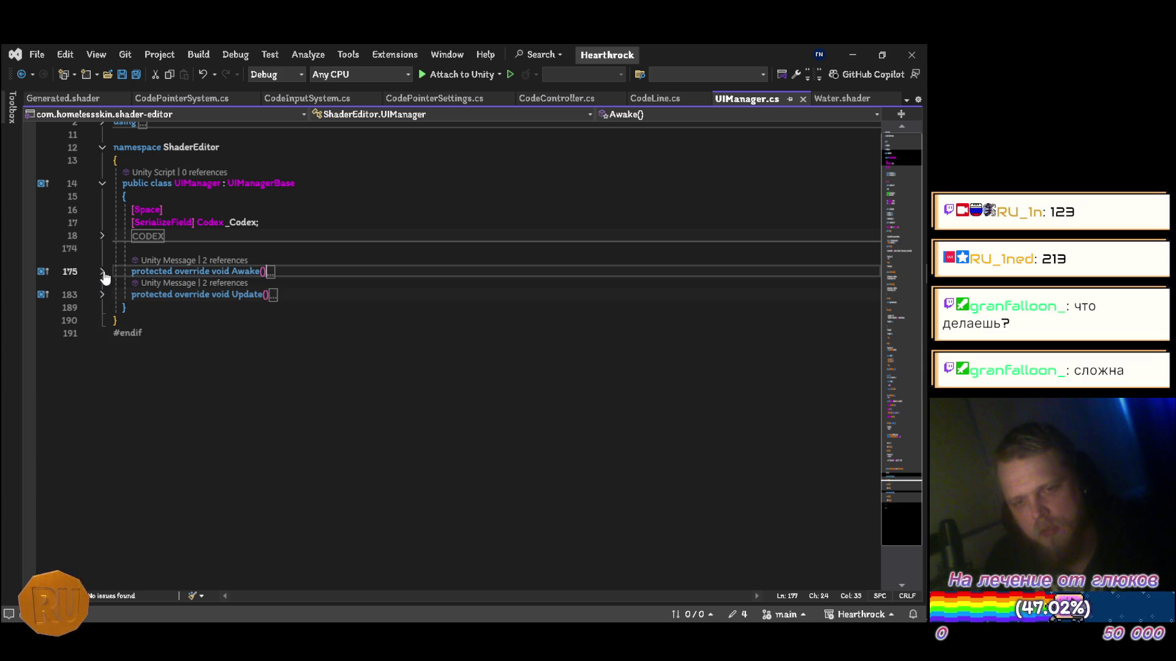
pyautogui.scroll(1, 104, 277)
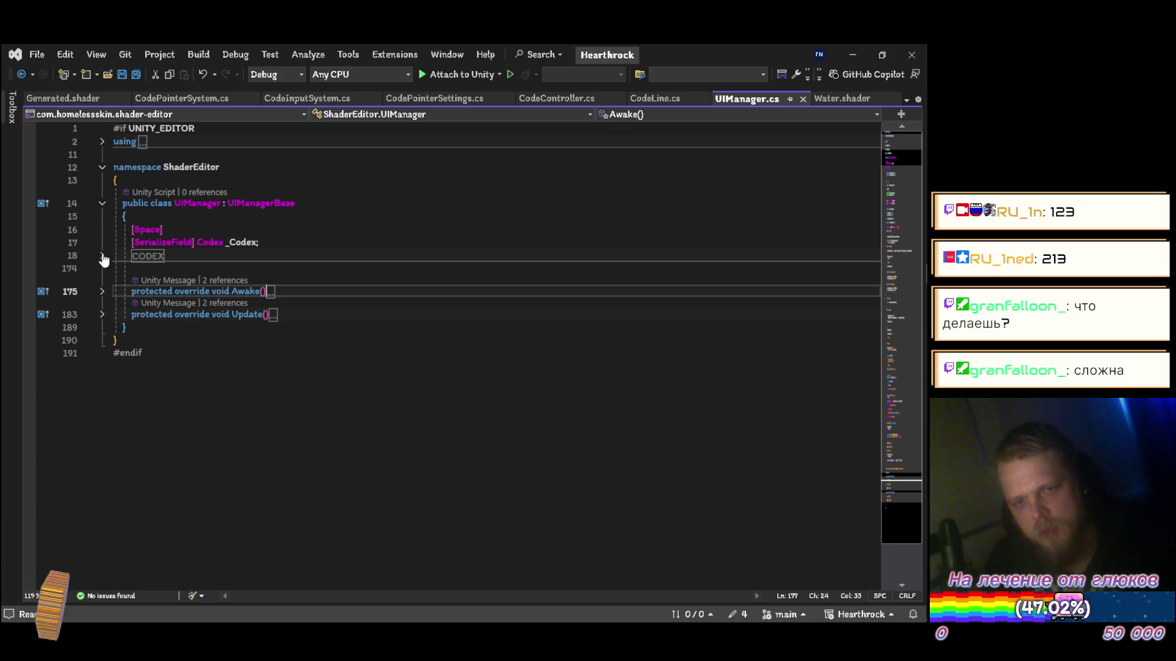
pyautogui.click(102, 256)
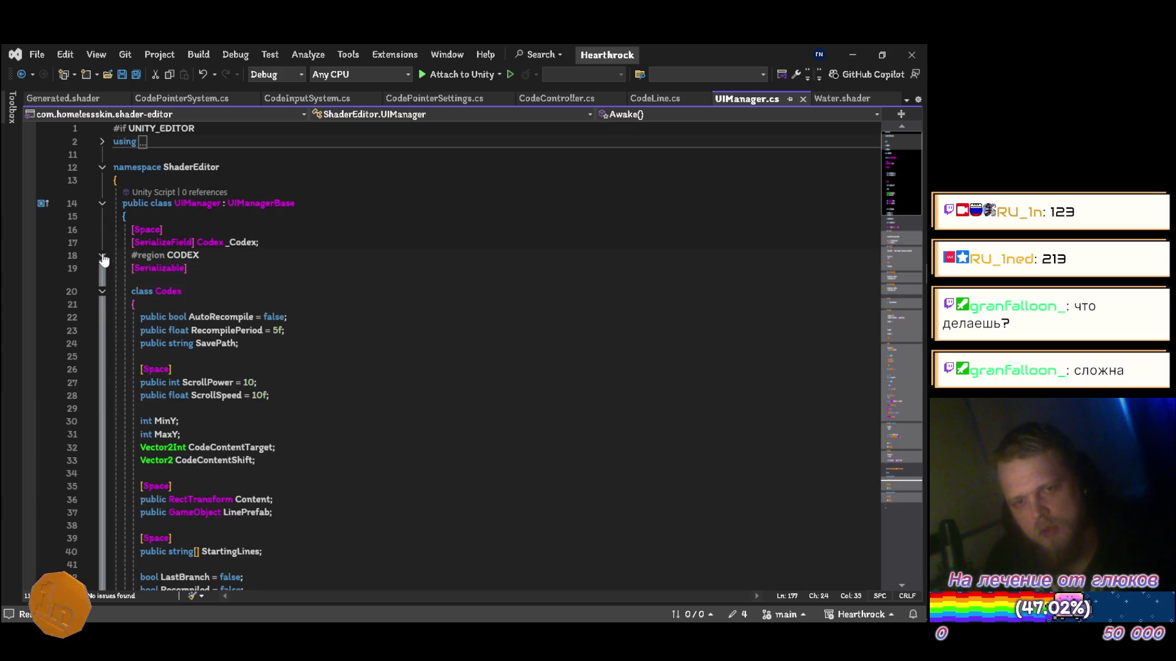
pyautogui.scroll(-4, 320, 319)
pyautogui.scroll(-7, 318, 318)
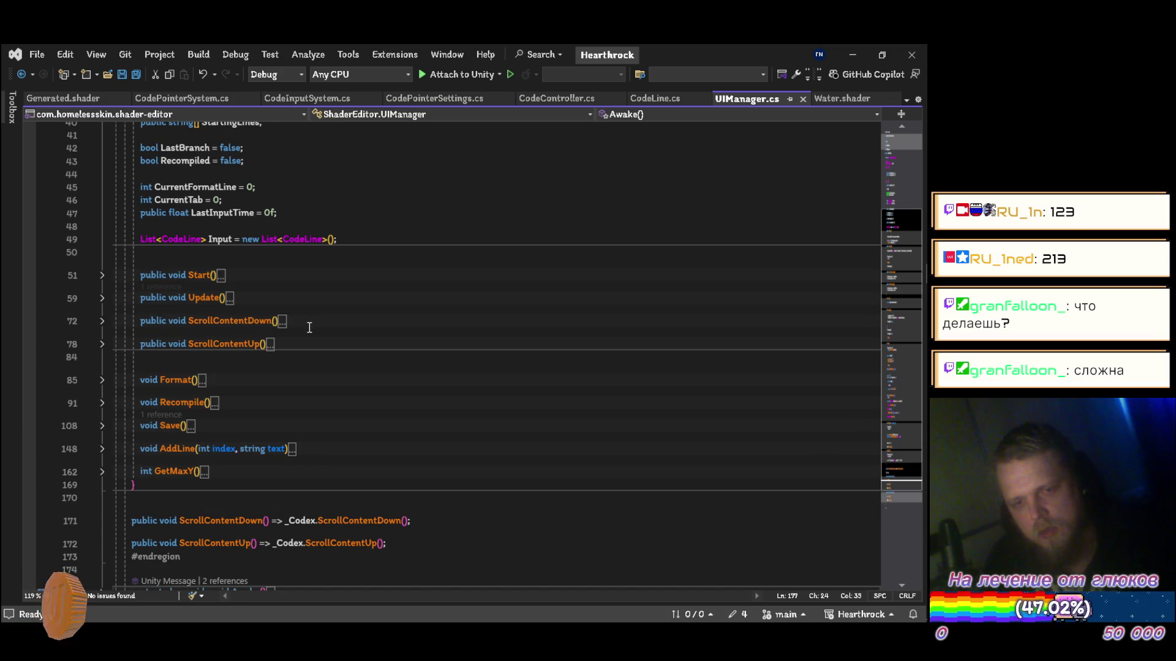
pyautogui.scroll(-2, 313, 323)
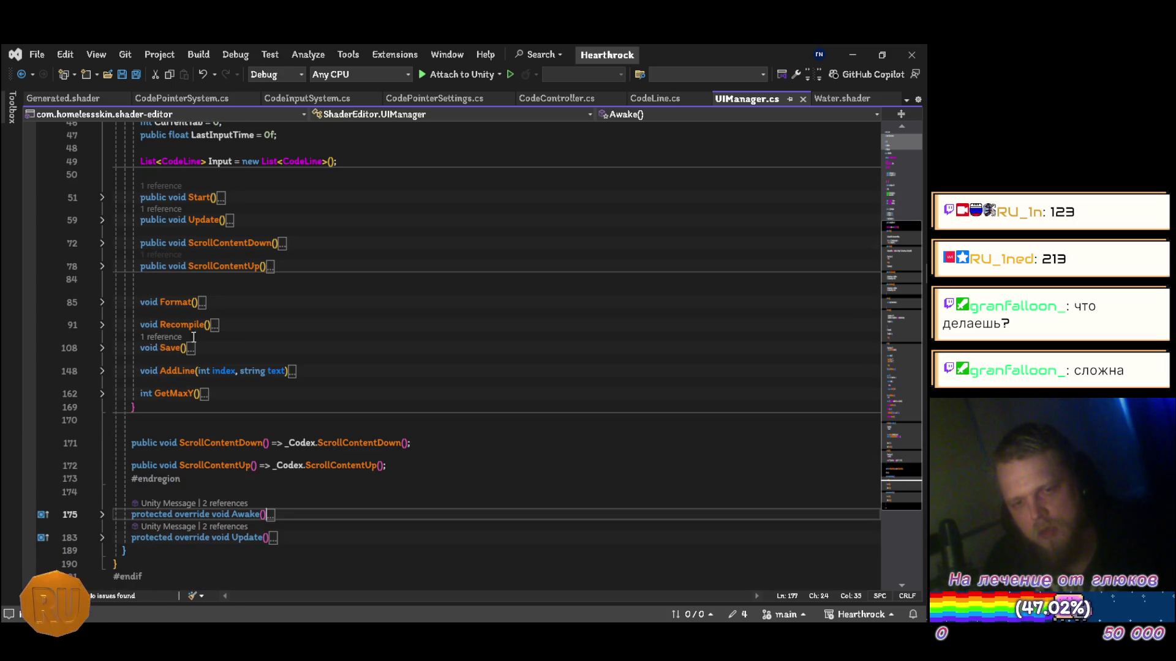
pyautogui.click(102, 325)
pyautogui.scroll(-3, 123, 349)
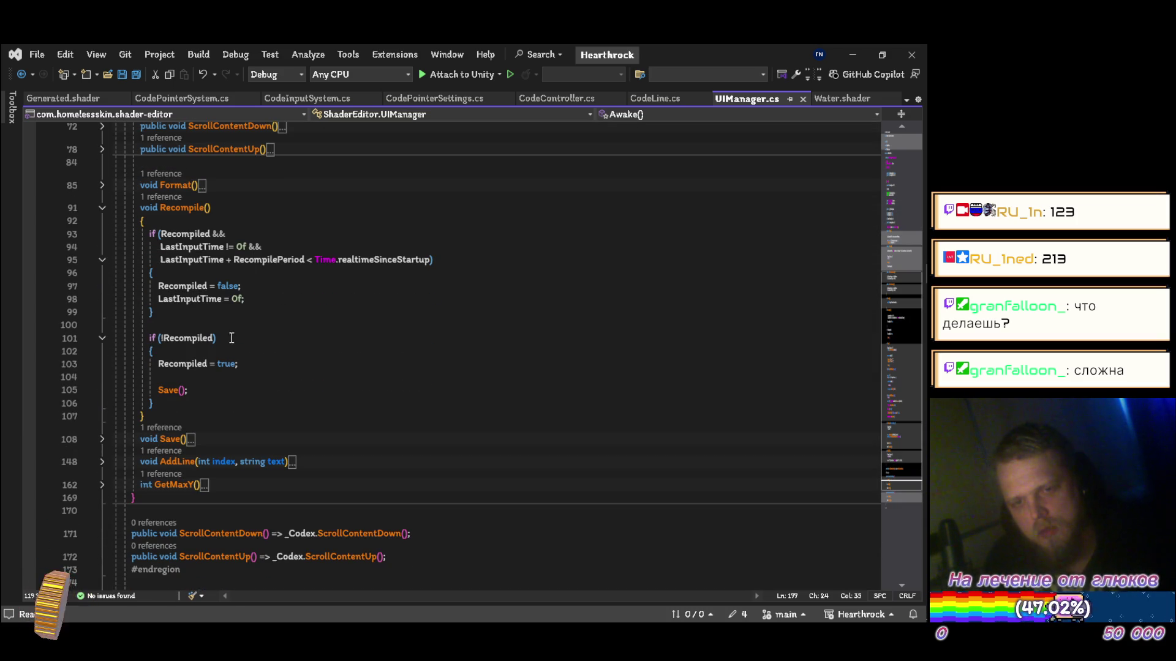
# Step: Expand Save() and highlight its File.WriteAllText and AssetDatabase SaveAssets/Refresh lines
pyautogui.click(103, 439)
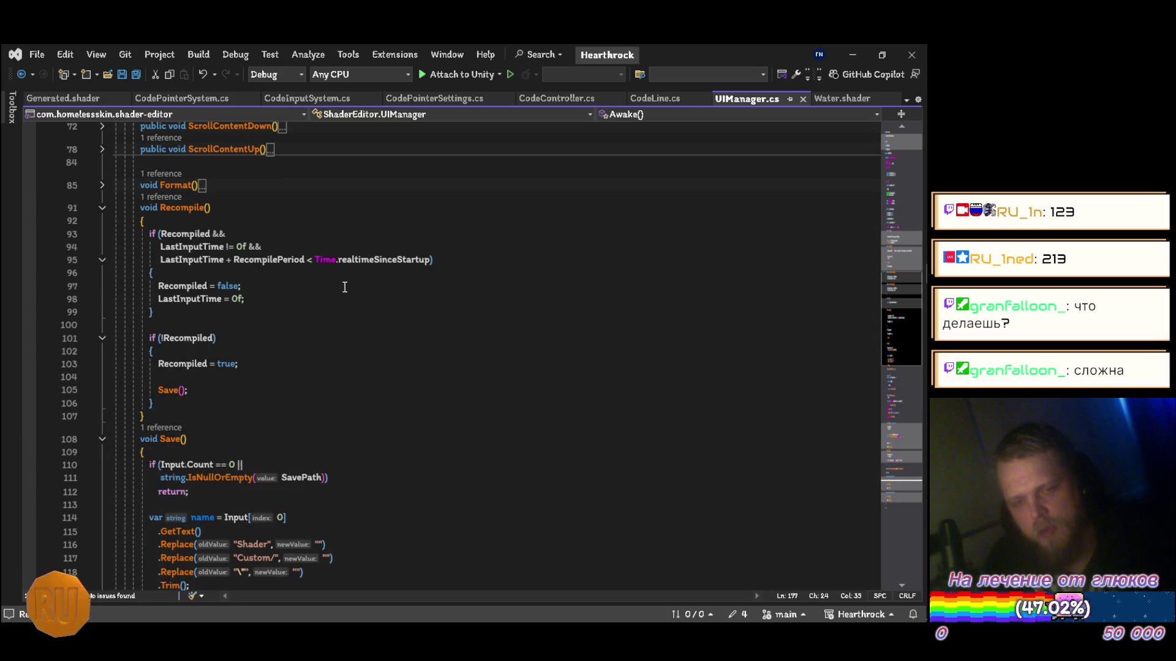
pyautogui.scroll(5, 346, 288)
pyautogui.scroll(-15, 307, 312)
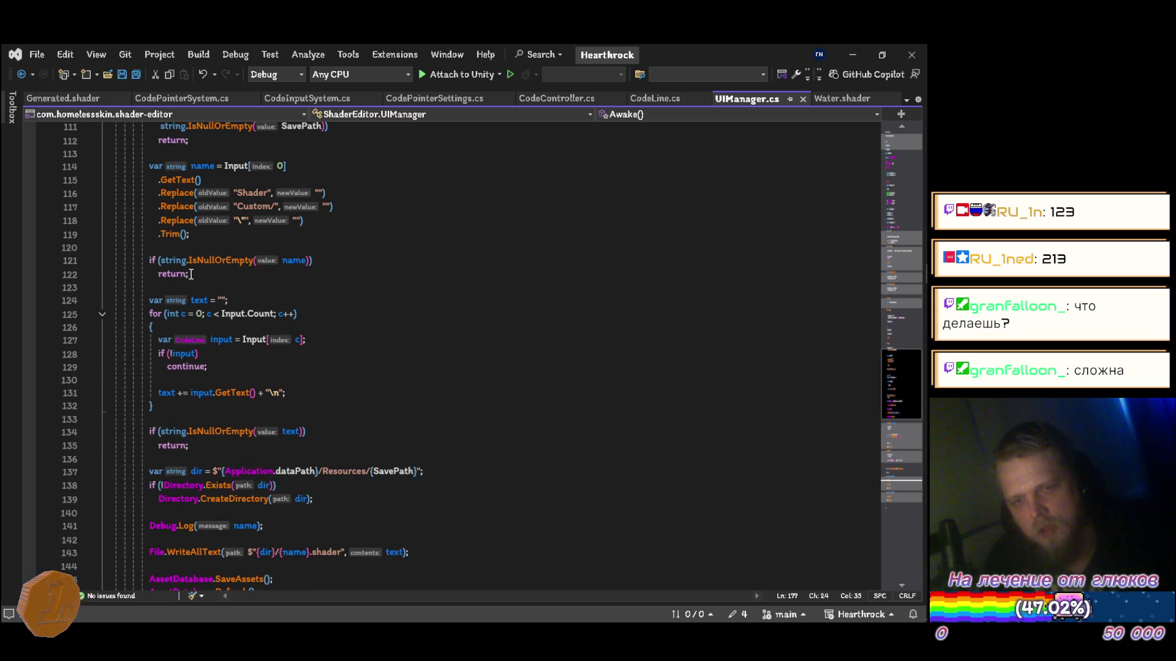
pyautogui.scroll(-4, 325, 398)
pyautogui.moveTo(149, 397); pyautogui.dragTo(517, 388)
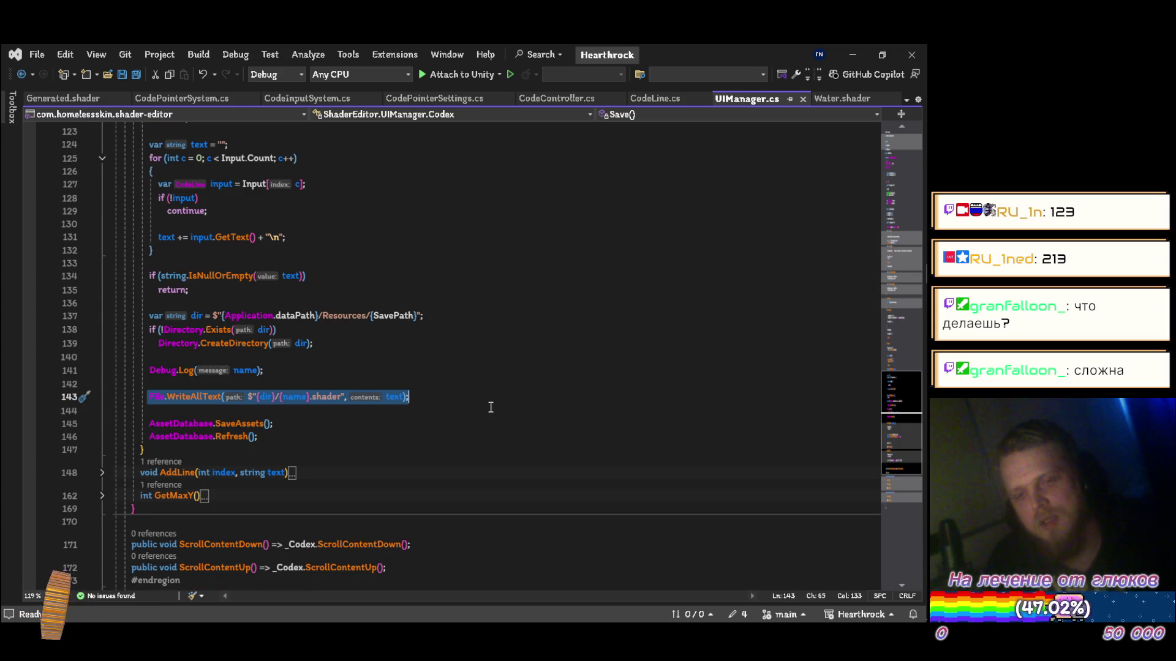
pyautogui.click(147, 424)
pyautogui.moveTo(147, 424)
pyautogui.mouseDown()
pyautogui.moveTo(315, 422)
pyautogui.moveTo(323, 444)
pyautogui.moveTo(361, 441)
pyautogui.moveTo(376, 427)
pyautogui.moveTo(376, 446)
pyautogui.moveTo(388, 409)
pyautogui.moveTo(403, 423)
pyautogui.mouseUp()
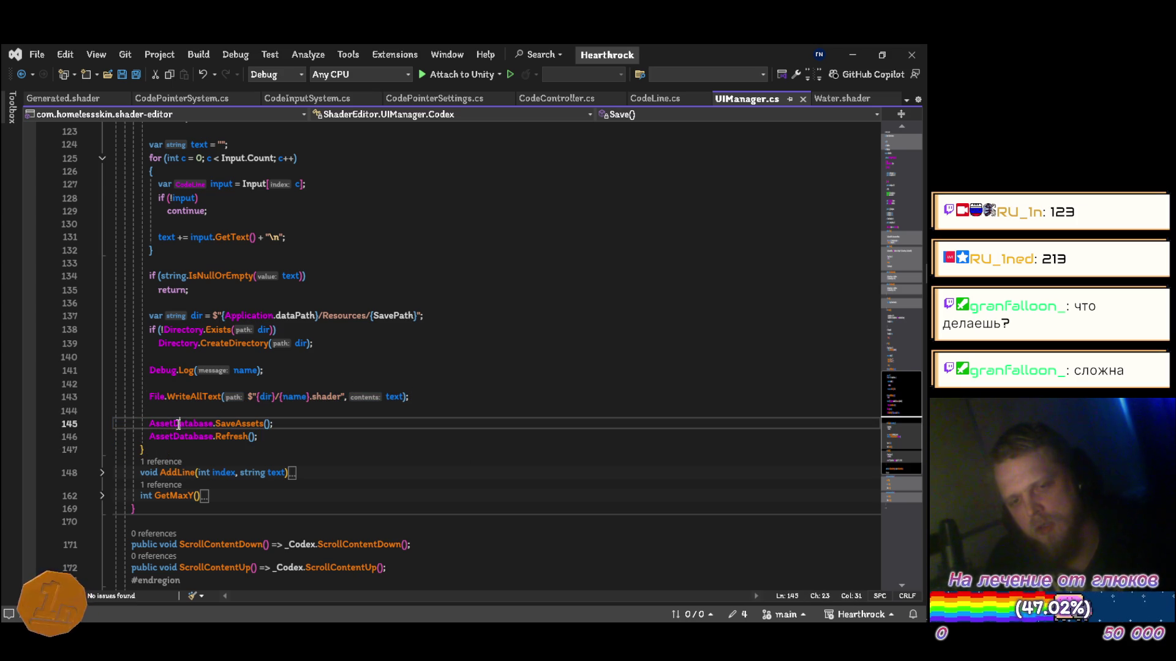
pyautogui.moveTo(213, 436); pyautogui.dragTo(149, 433)
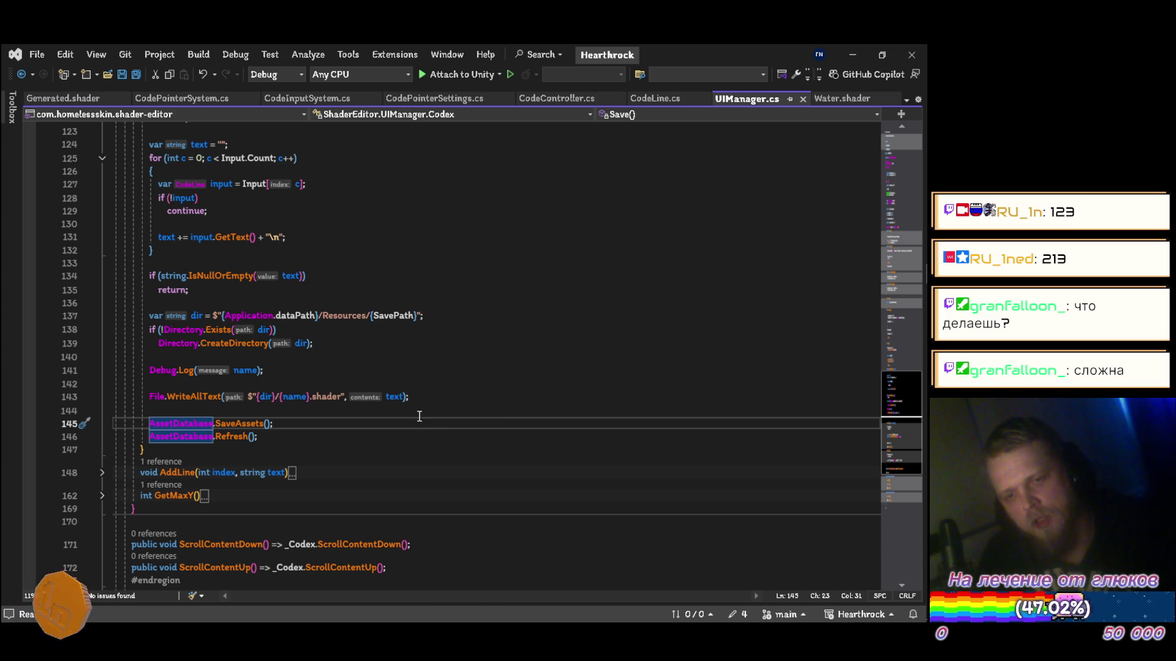
# Step: In Unity's Project window, expand Packages > Shader Editor > Scripts and list the Runtime folder's scripts
pyautogui.moveTo(922, 251)
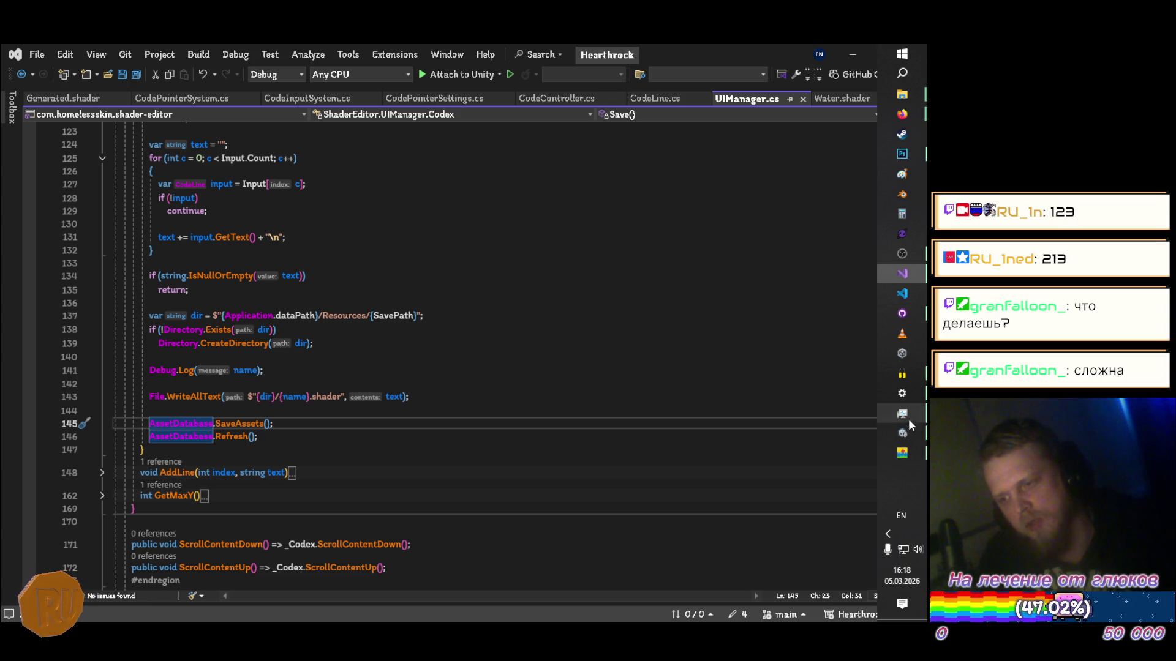
pyautogui.click(902, 433)
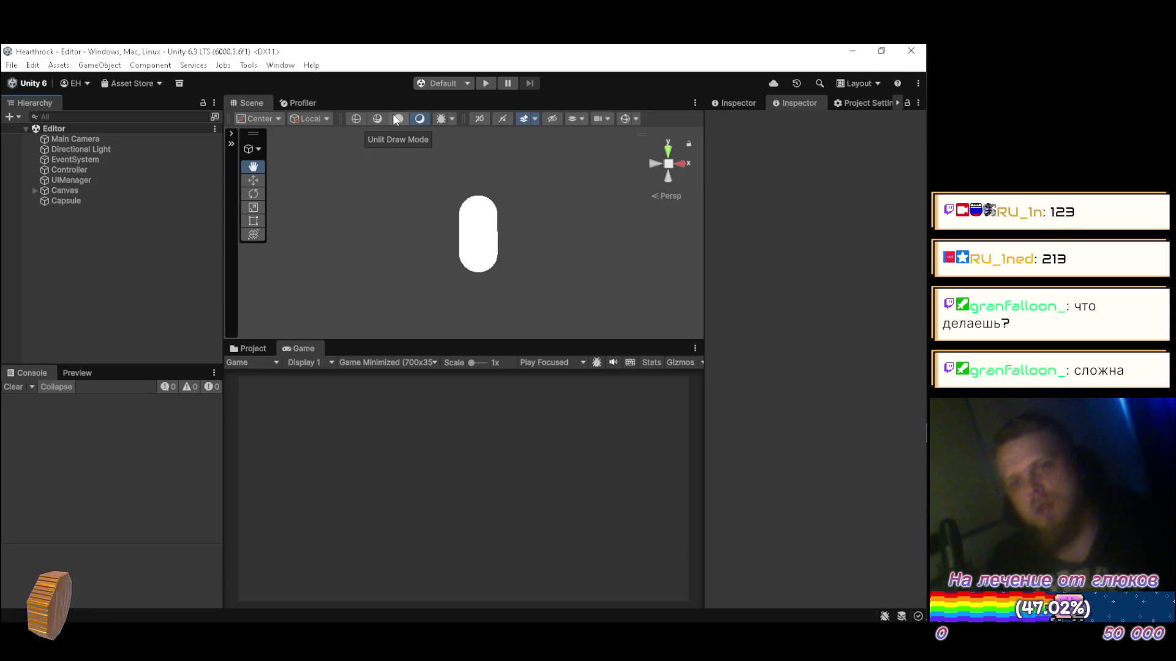
pyautogui.click(252, 349)
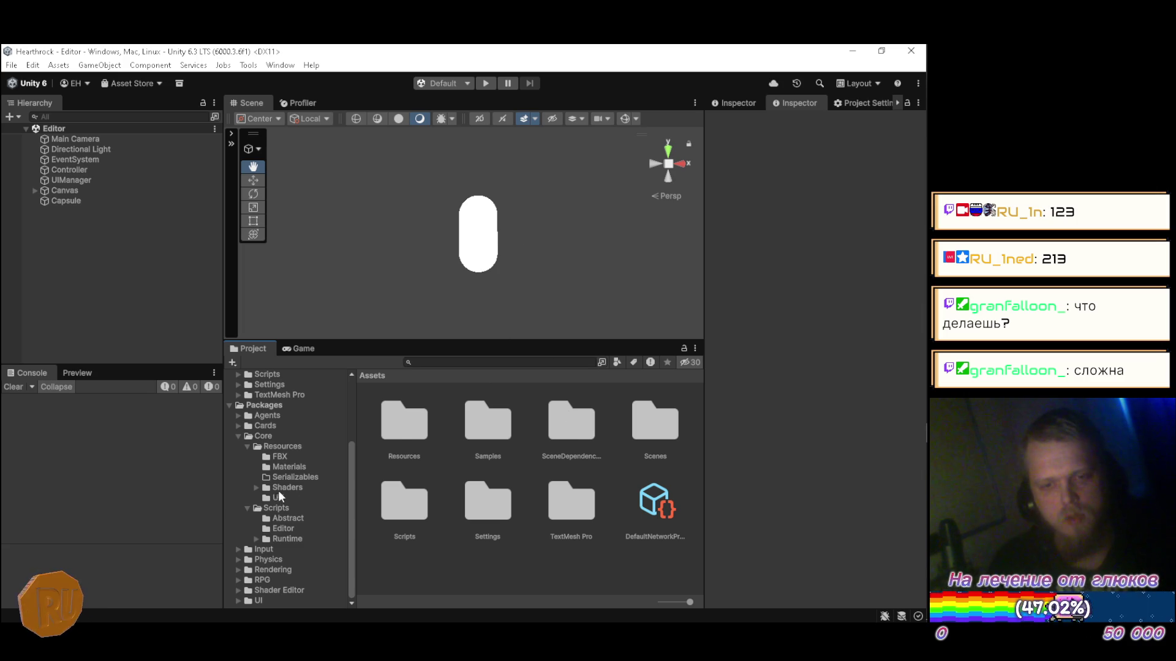
pyautogui.click(273, 590)
pyautogui.click(239, 591)
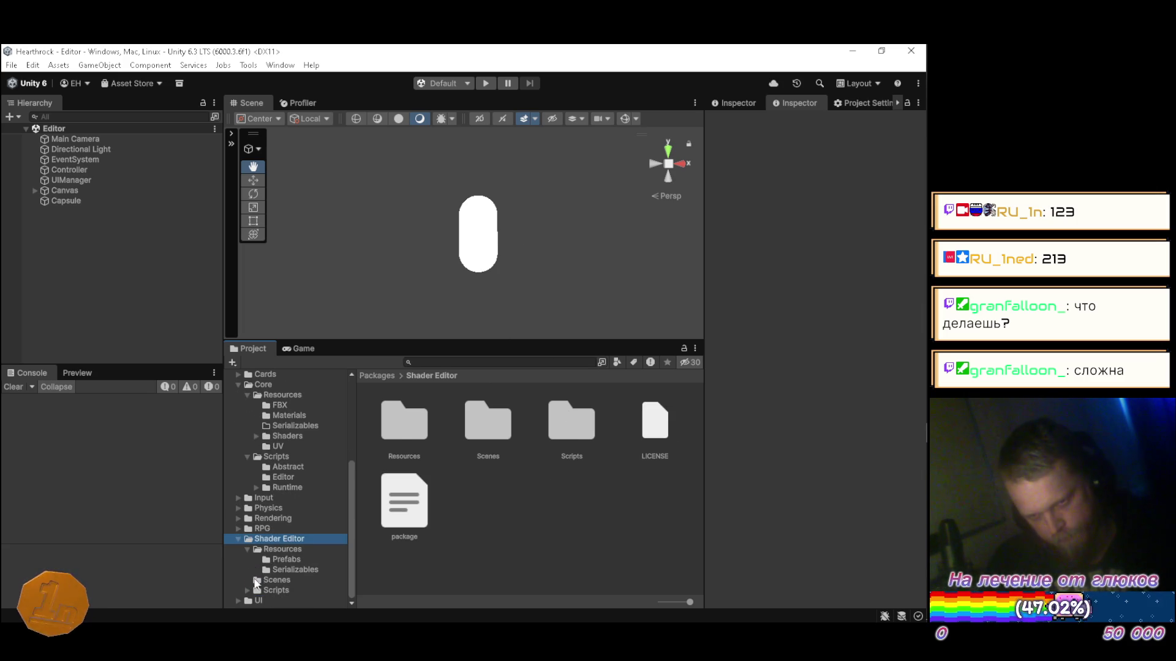
pyautogui.click(267, 589)
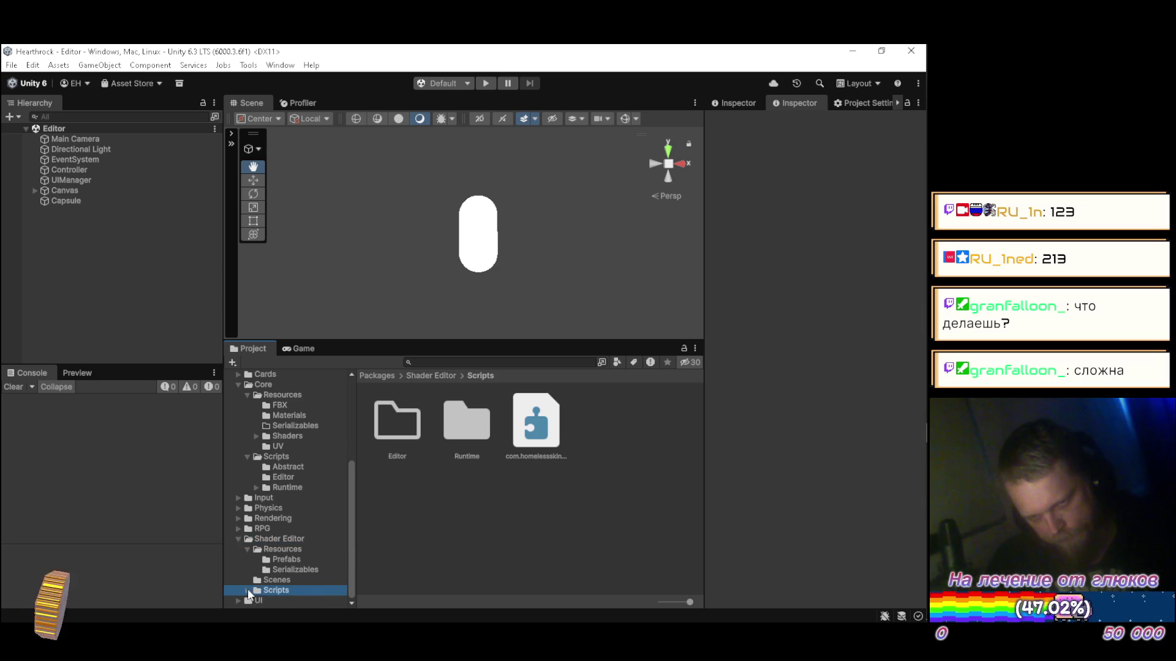
pyautogui.click(248, 590)
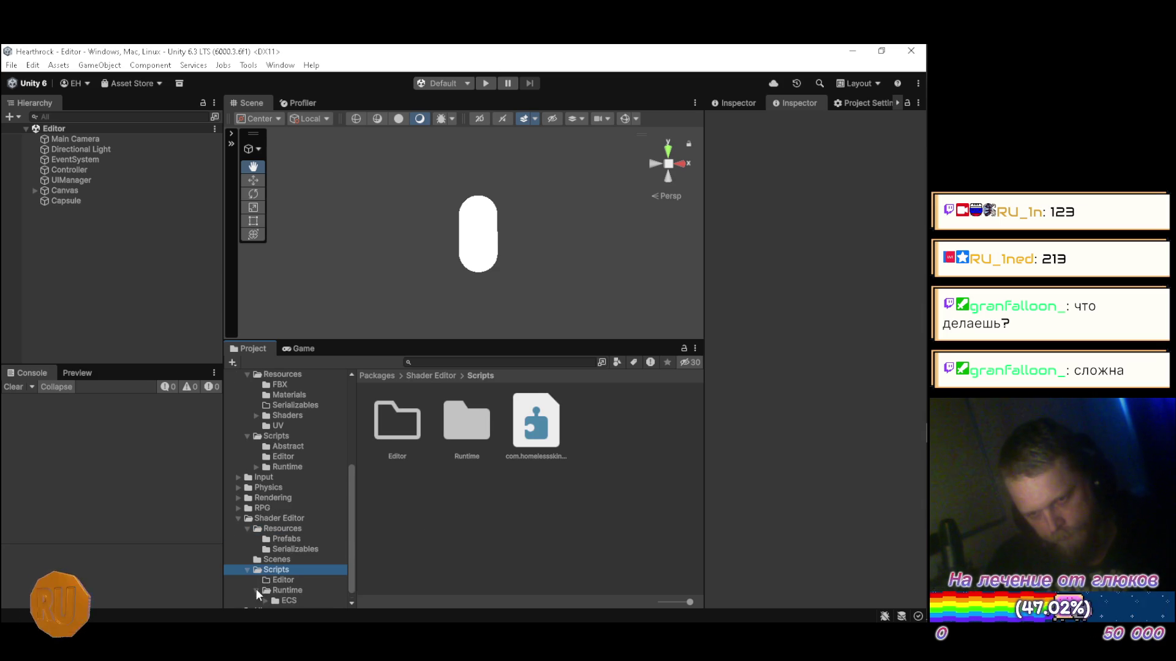
pyautogui.click(256, 589)
pyautogui.click(264, 589)
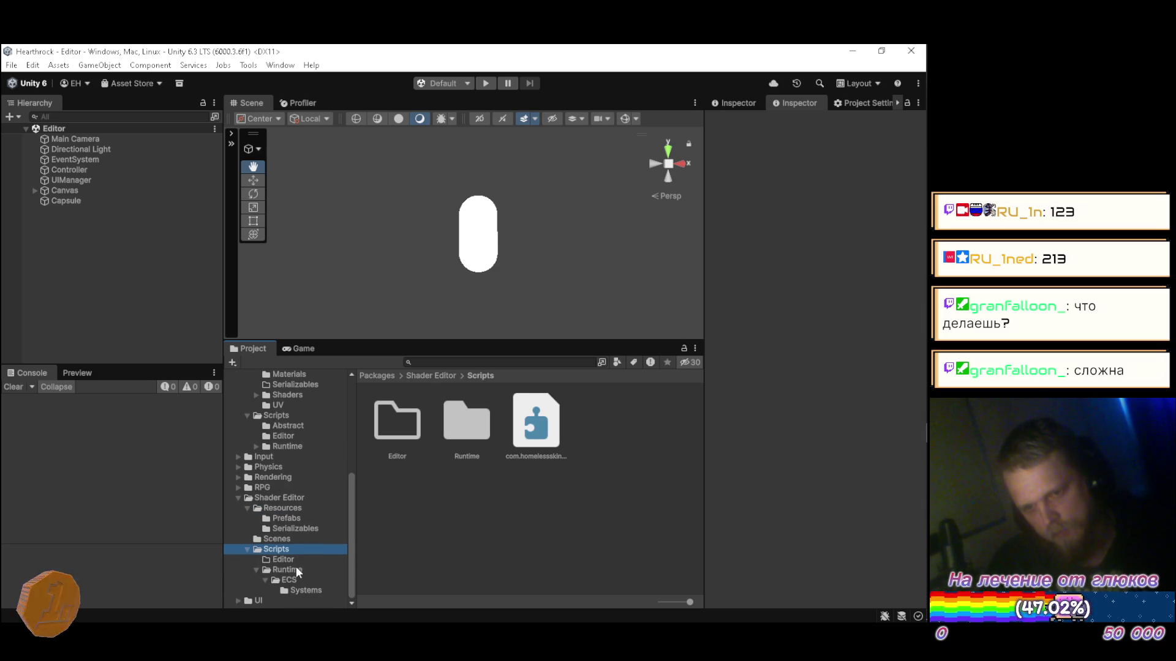
pyautogui.click(290, 569)
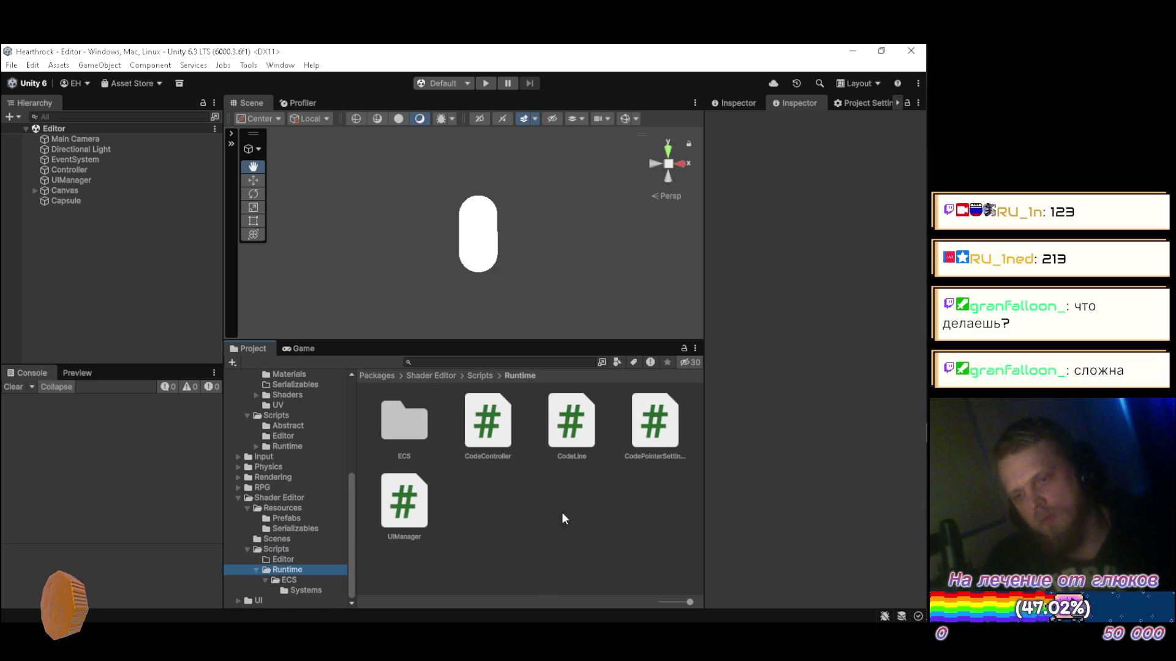
pyautogui.moveTo(919, 359)
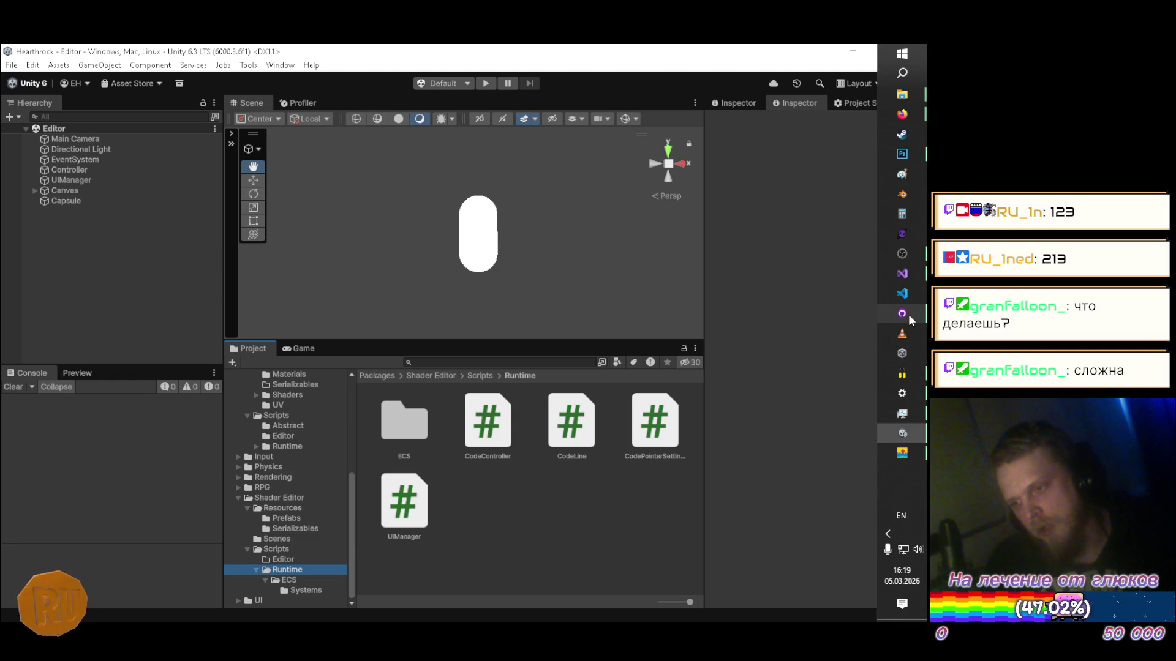
# Step: Switch back to Visual Studio and scroll UIManager.cs up toward its namespace and class header
pyautogui.click(904, 273)
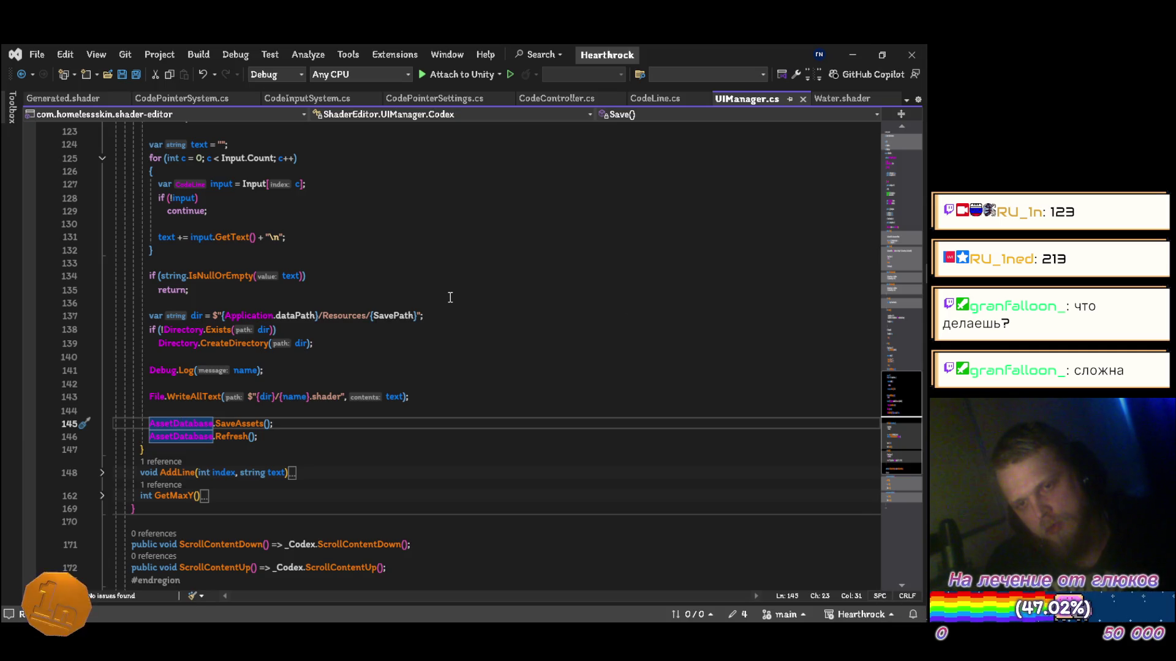
pyautogui.scroll(15, 450, 296)
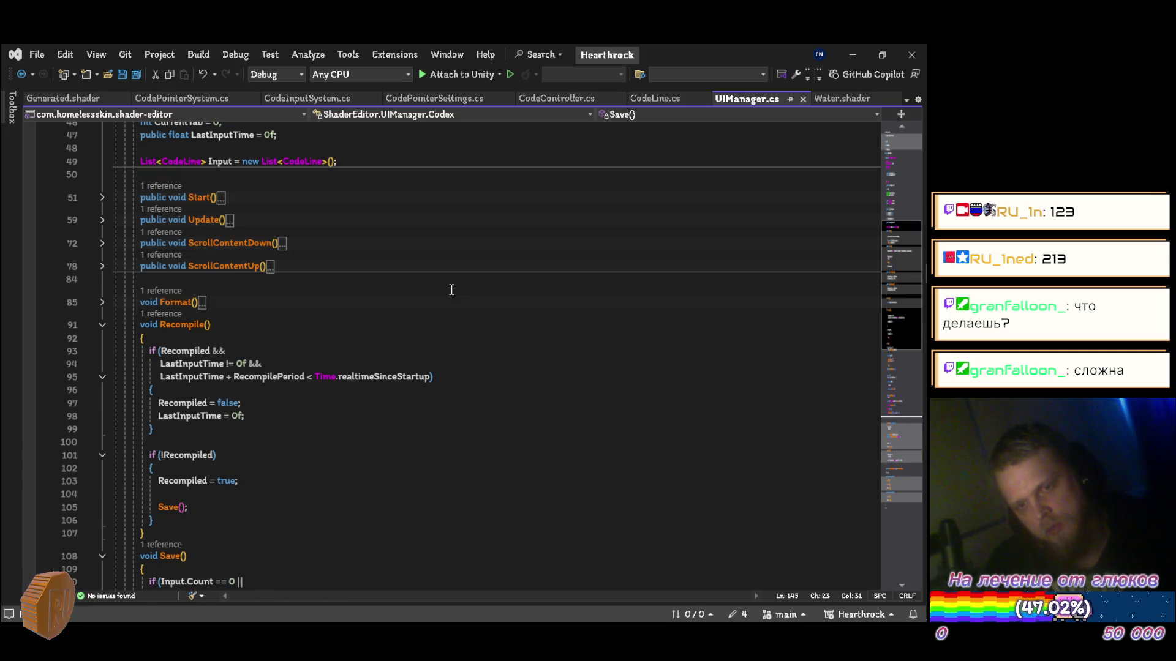
pyautogui.scroll(-15, 451, 290)
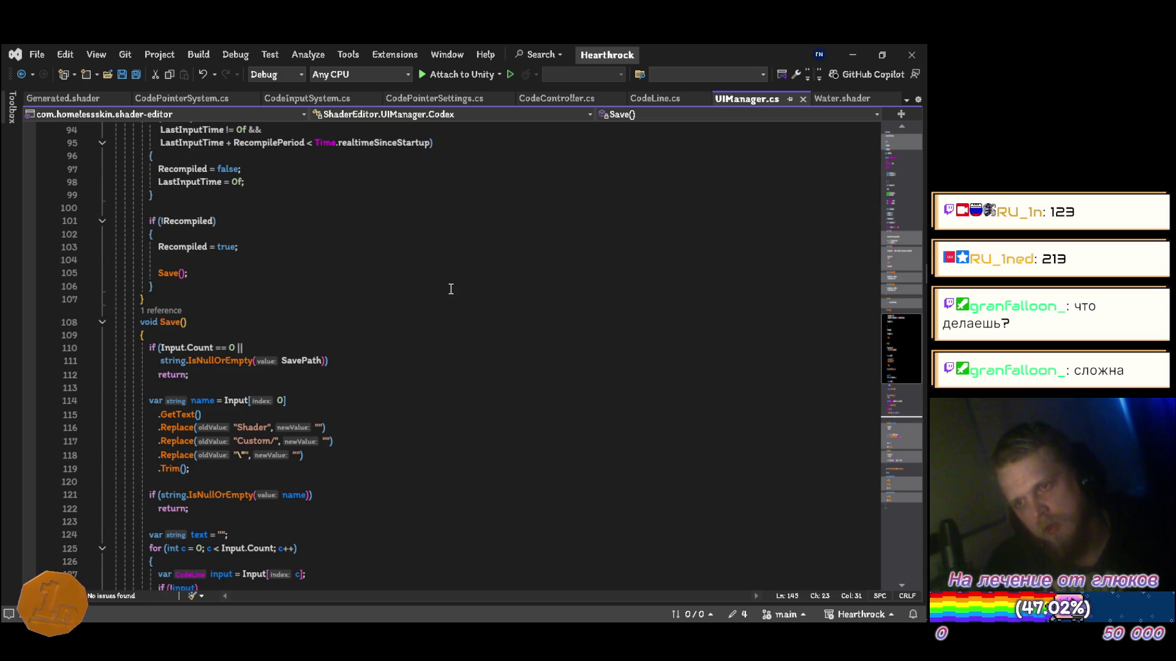
pyautogui.scroll(20, 451, 289)
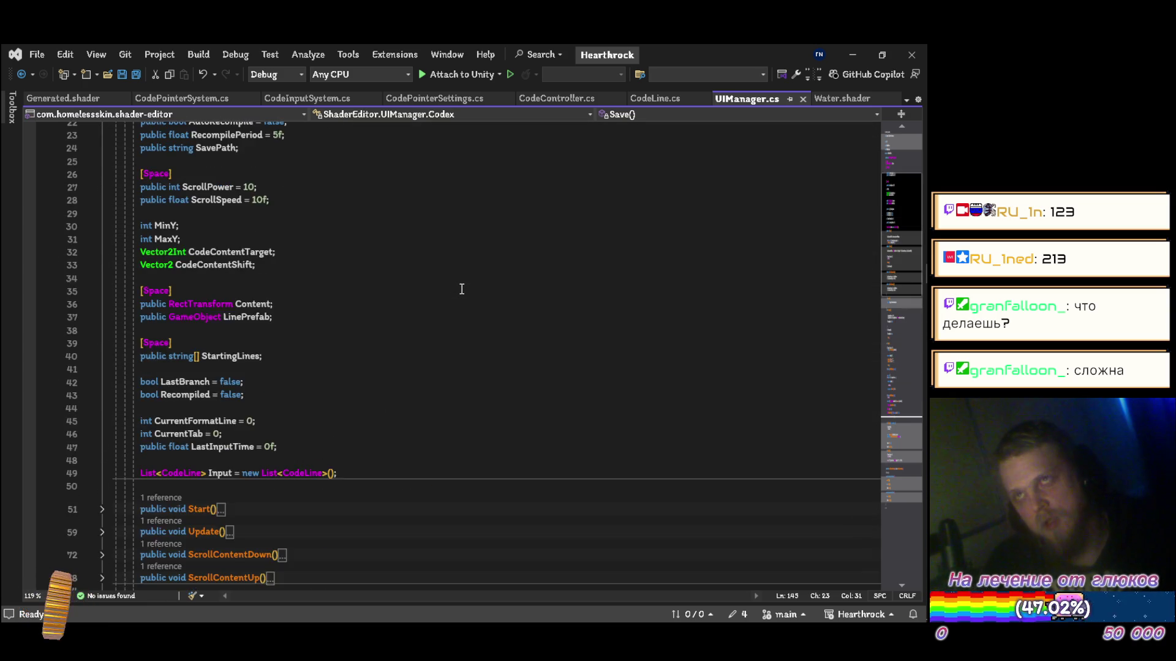
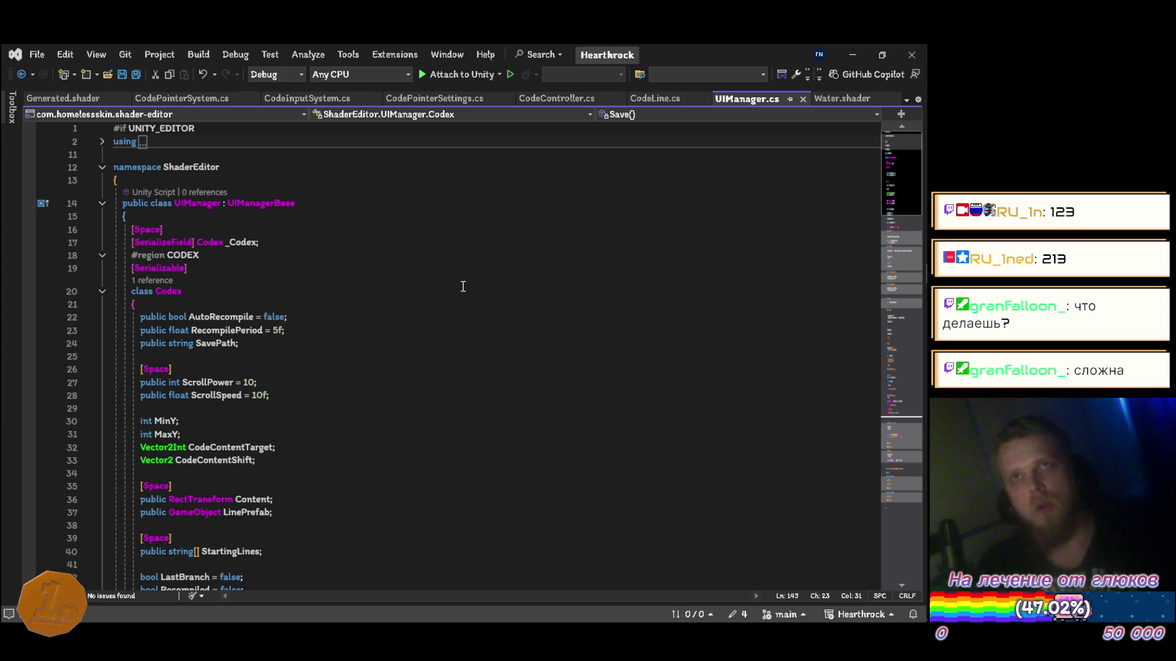
# Step: Switch the Visual Studio editor from UIManager.cs to the Water.shader file
pyautogui.moveTo(927, 390)
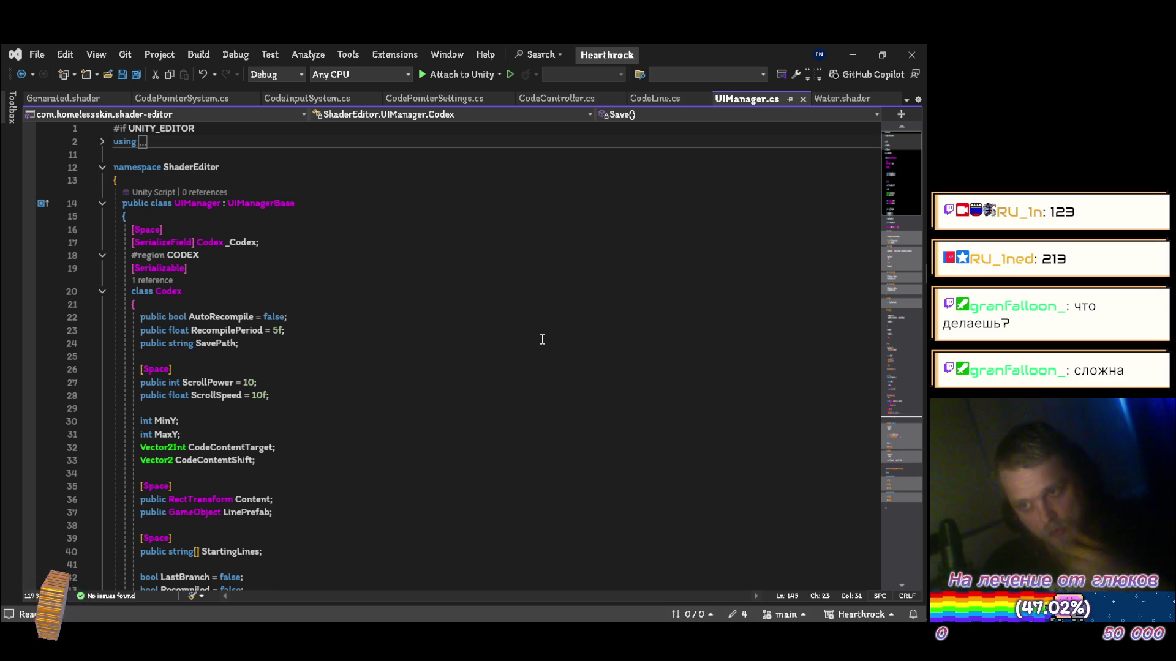
pyautogui.click(838, 98)
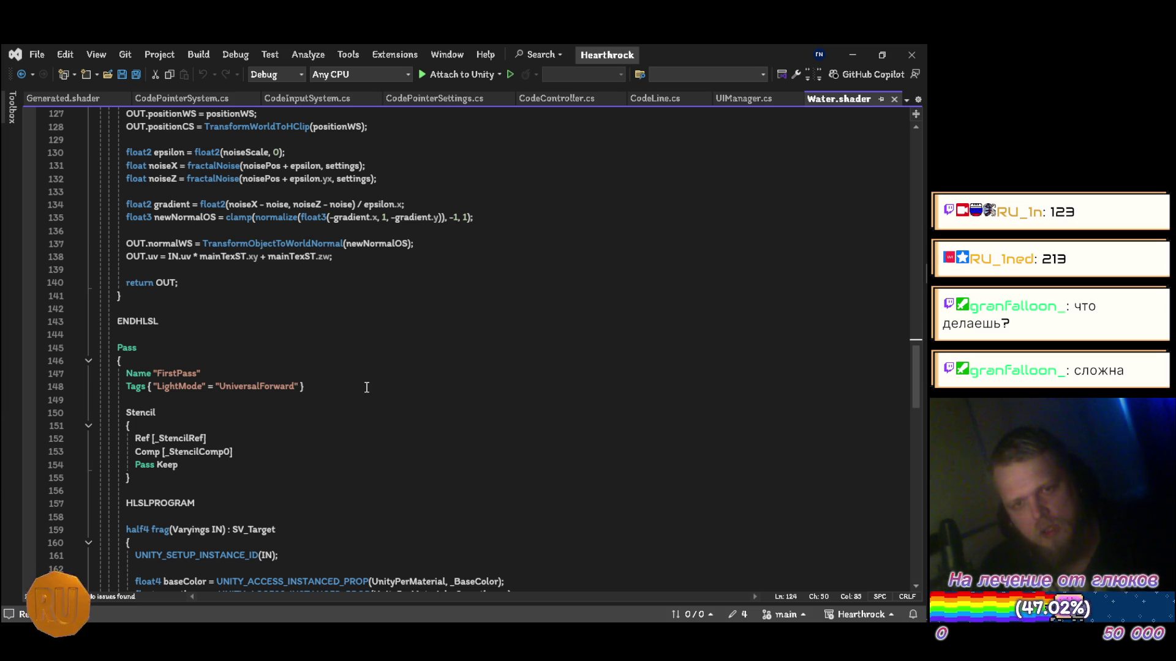
# Step: Review the UnityPerMaterial instancing buffer block, selecting its property declarations on lines 74–85
pyautogui.scroll(8, 366, 387)
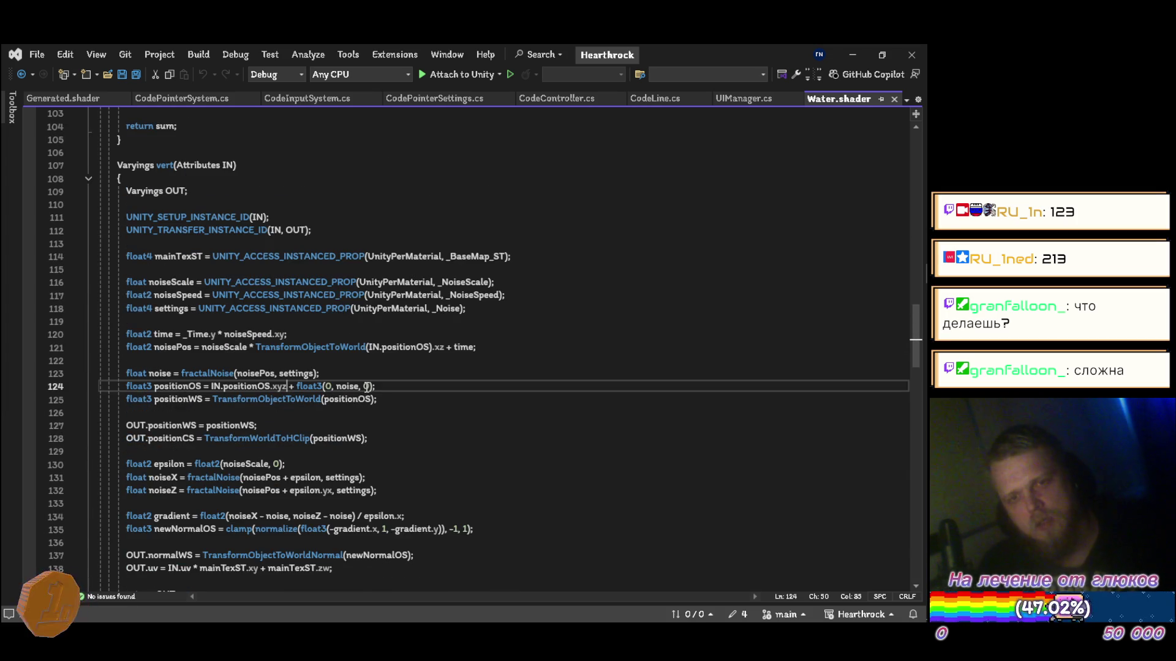
pyautogui.scroll(17, 366, 387)
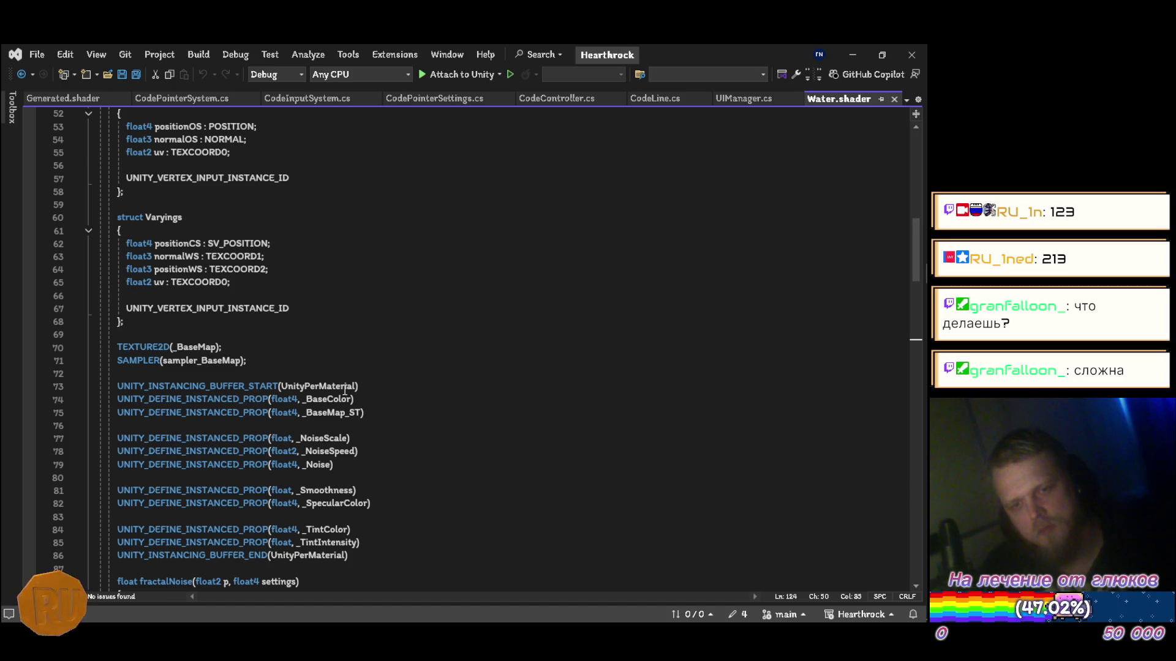
pyautogui.scroll(-3, 123, 356)
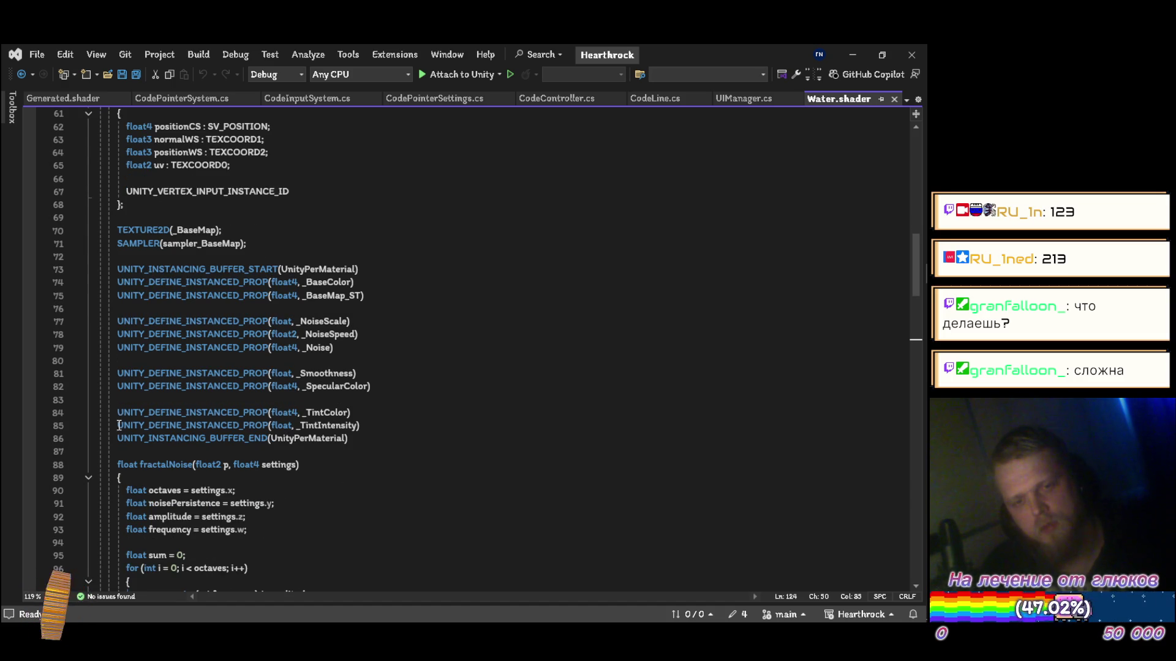
pyautogui.moveTo(115, 442); pyautogui.dragTo(335, 458)
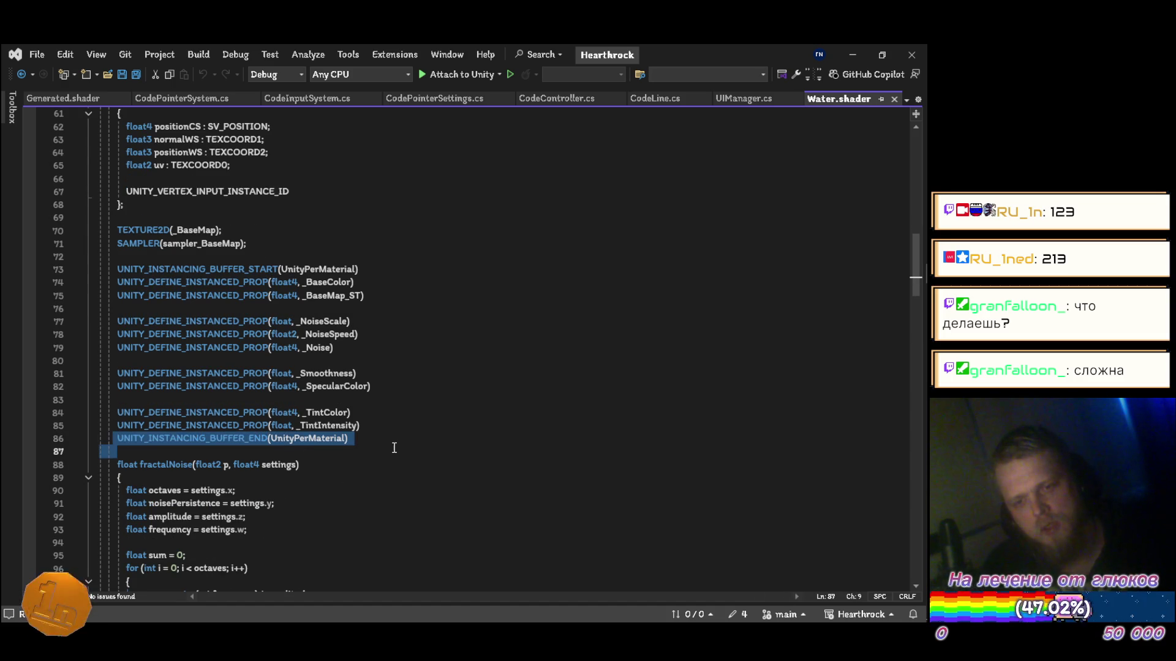
pyautogui.moveTo(113, 269); pyautogui.dragTo(408, 266)
pyautogui.moveTo(380, 425); pyautogui.dragTo(116, 279)
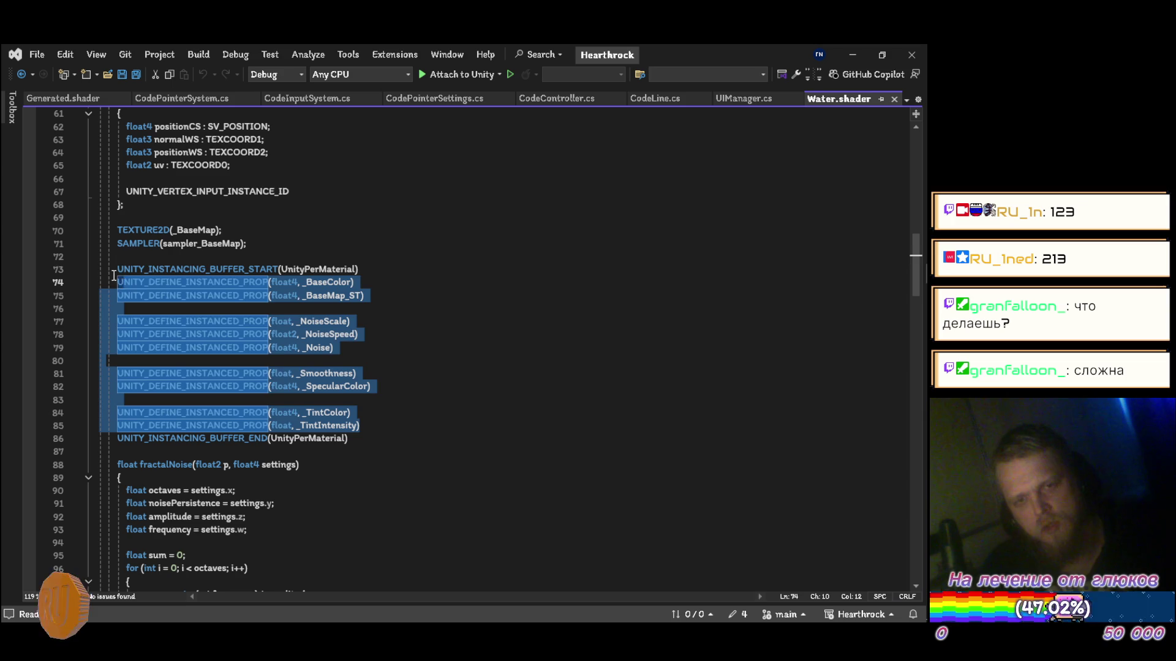
pyautogui.press('Up')
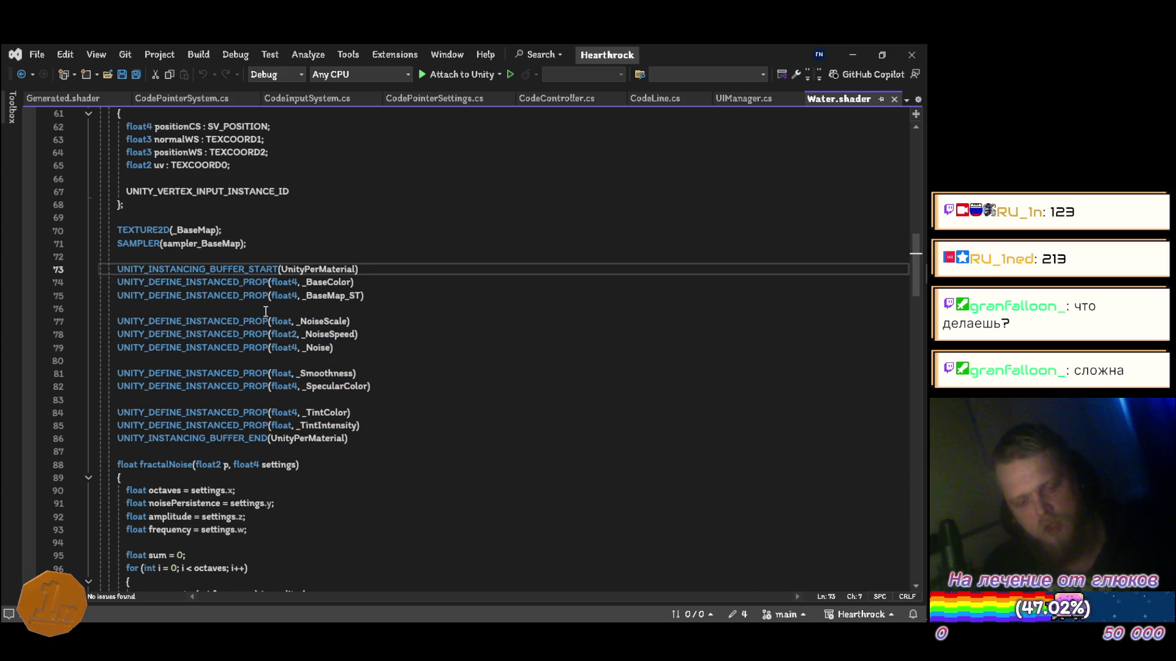
# Step: Save Water.shader and return to the UIManager.cs code
pyautogui.hotkey('ctrl', 'k')
pyautogui.hotkey('ctrl', 's')
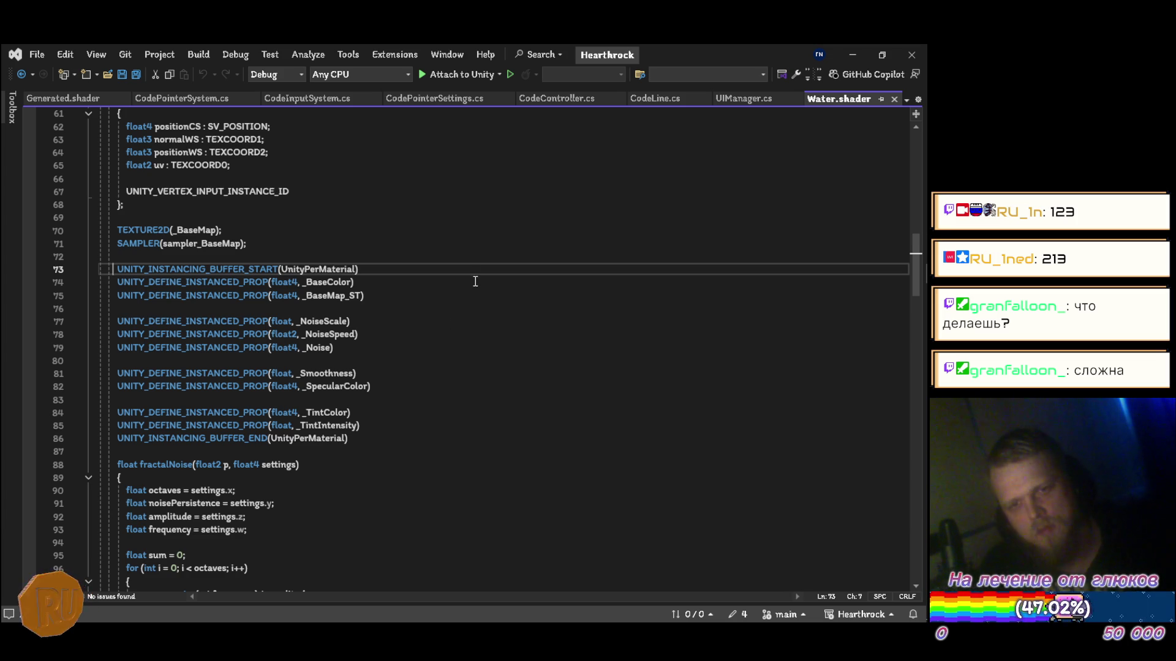
pyautogui.scroll(20, 471, 286)
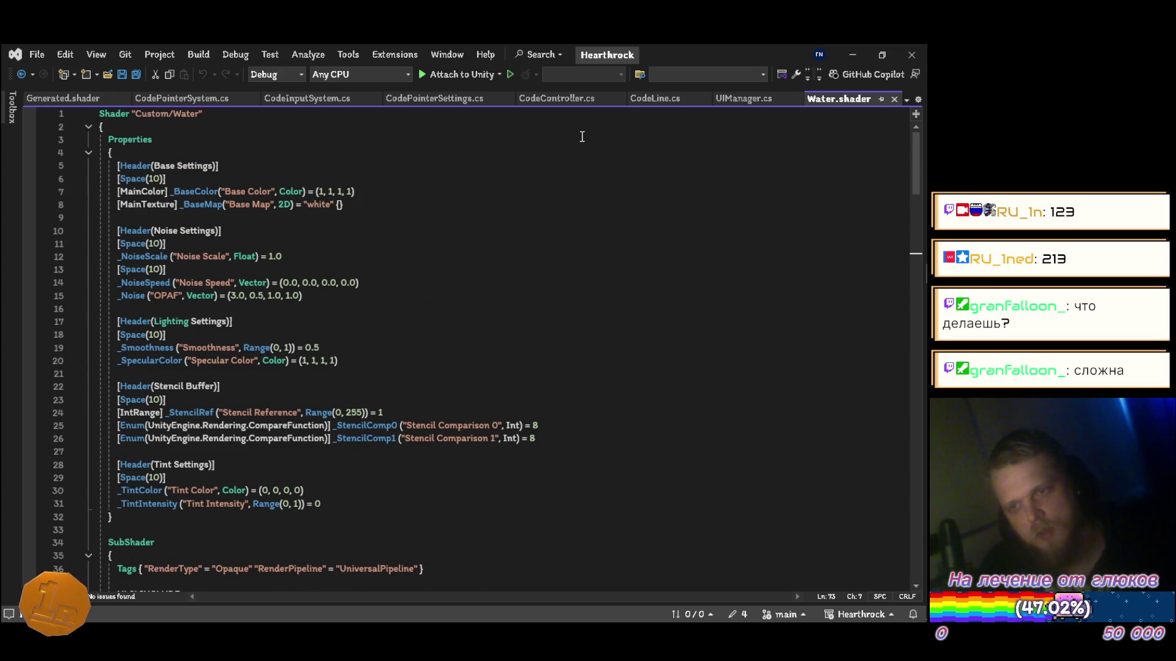
pyautogui.click(730, 98)
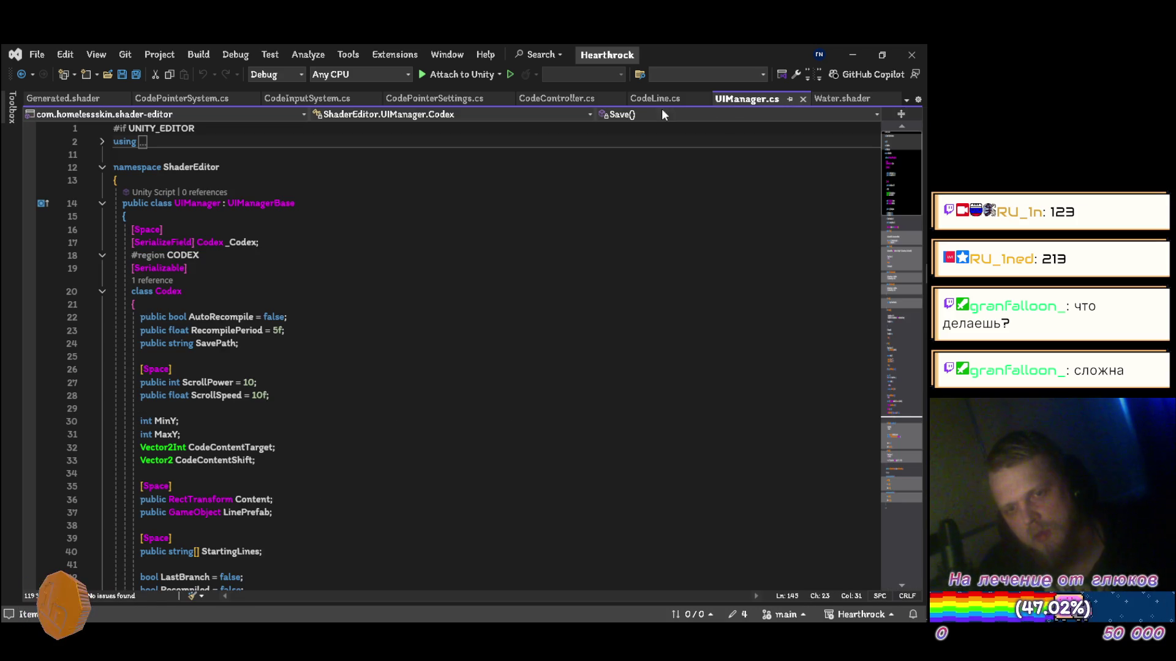
# Step: Minimize Visual Studio, play the game in the Game view, and scroll through the Custom/Generated shader code
pyautogui.click(852, 55)
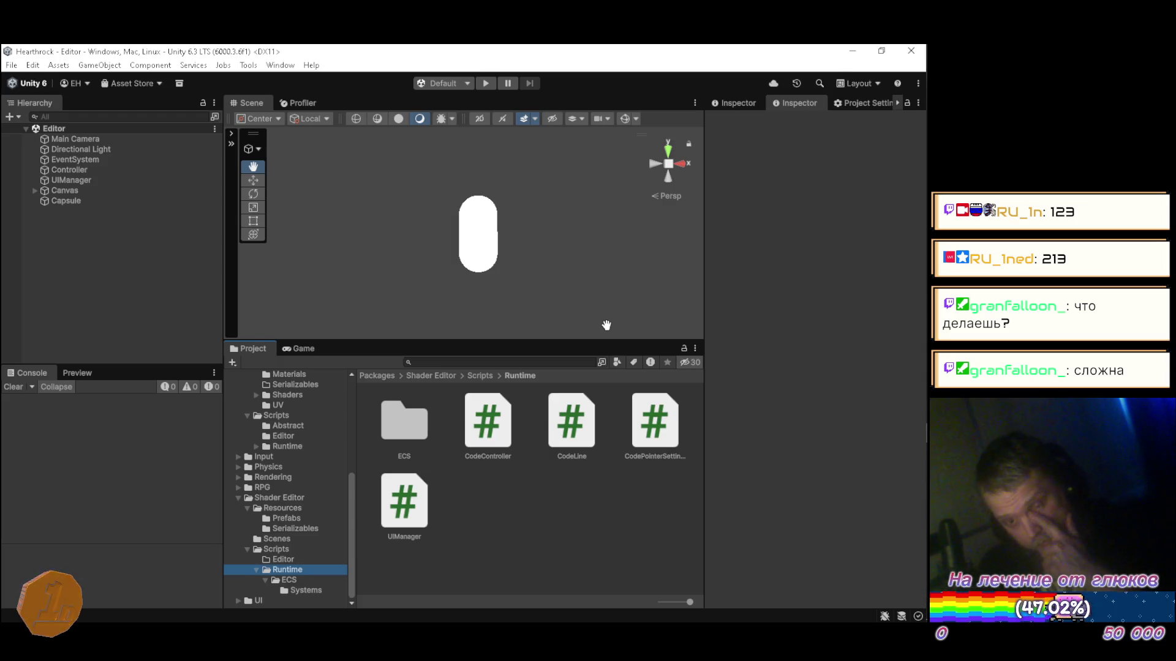
pyautogui.click(315, 346)
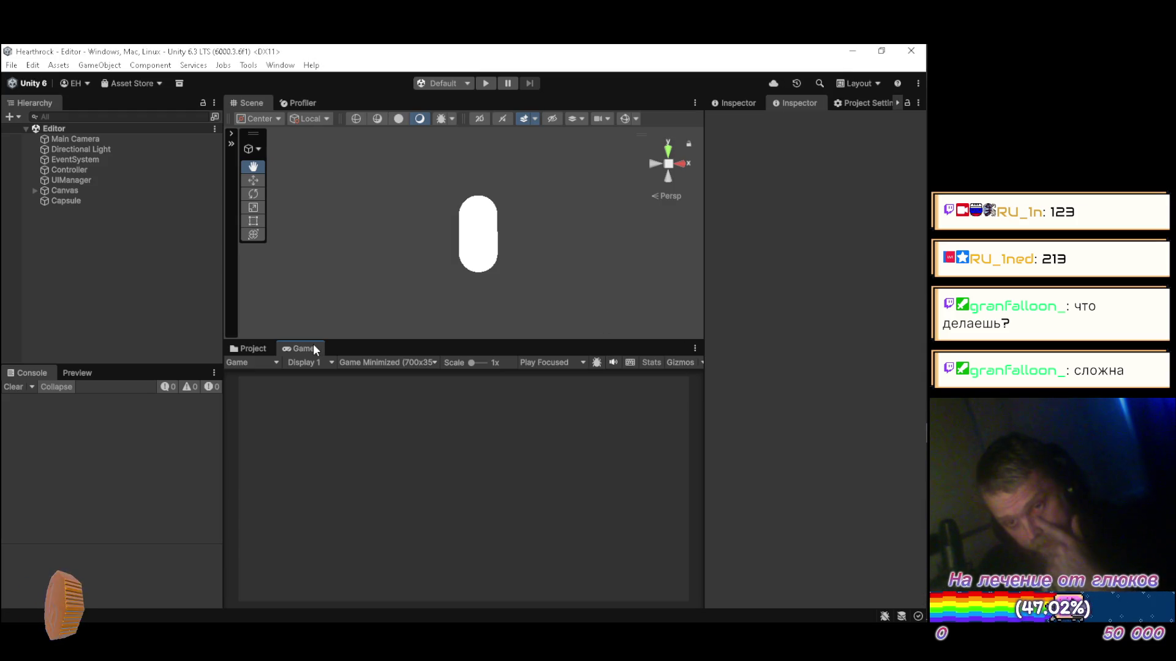
pyautogui.click(493, 82)
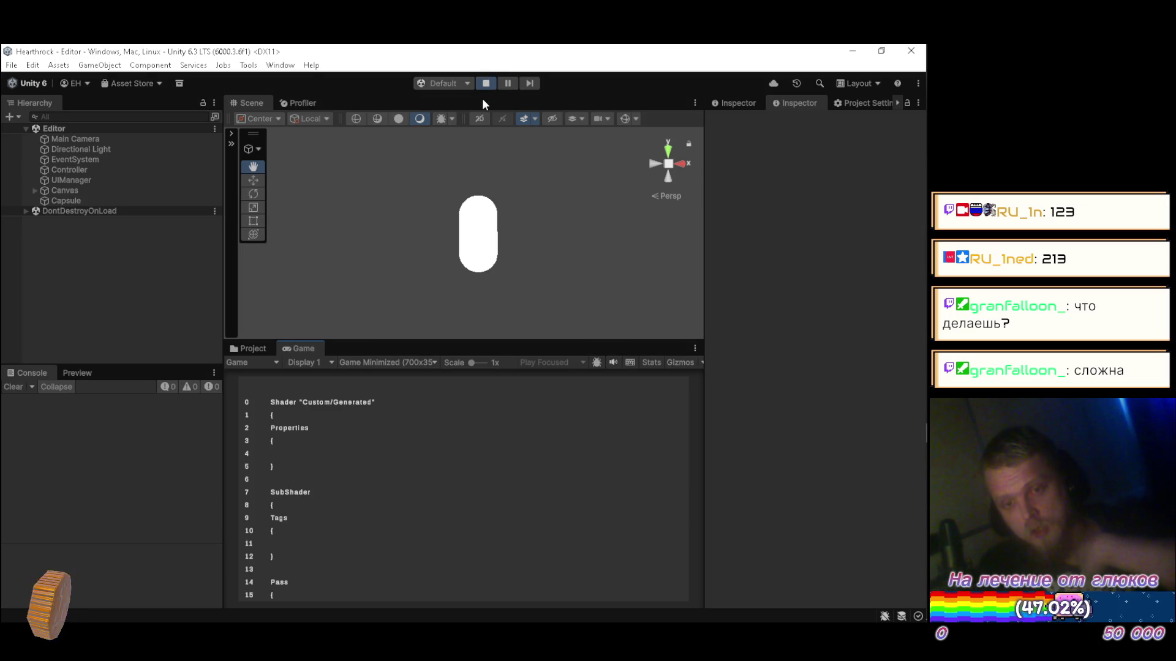
pyautogui.scroll(-3, 405, 445)
pyautogui.scroll(-10, 406, 444)
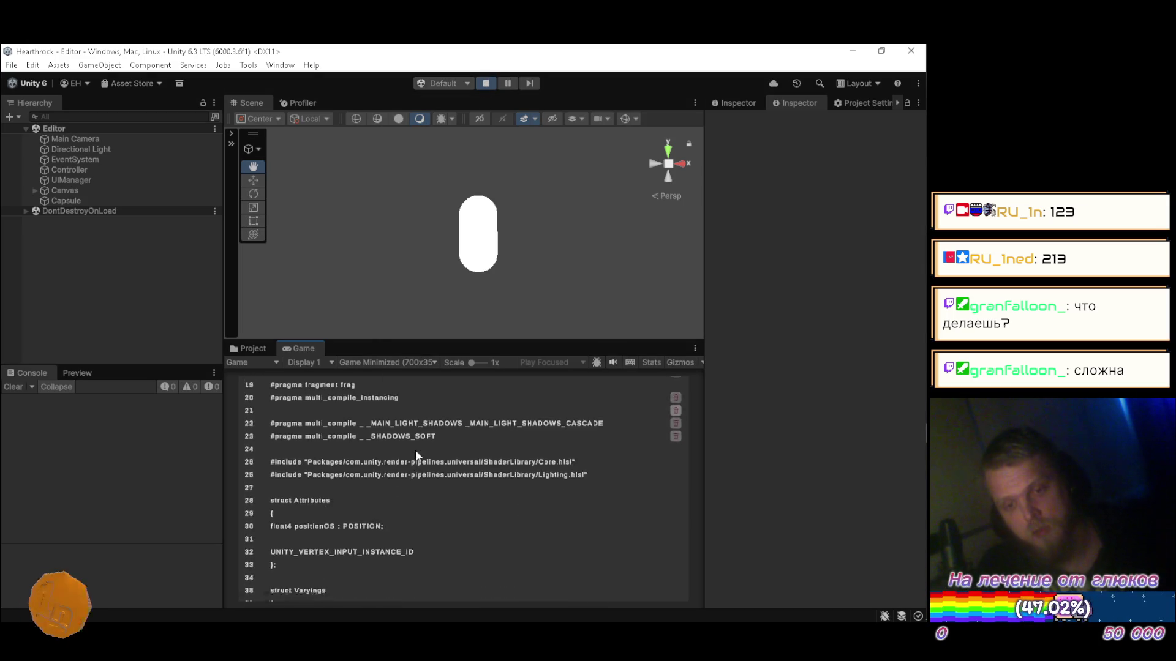
pyautogui.scroll(-1, 415, 454)
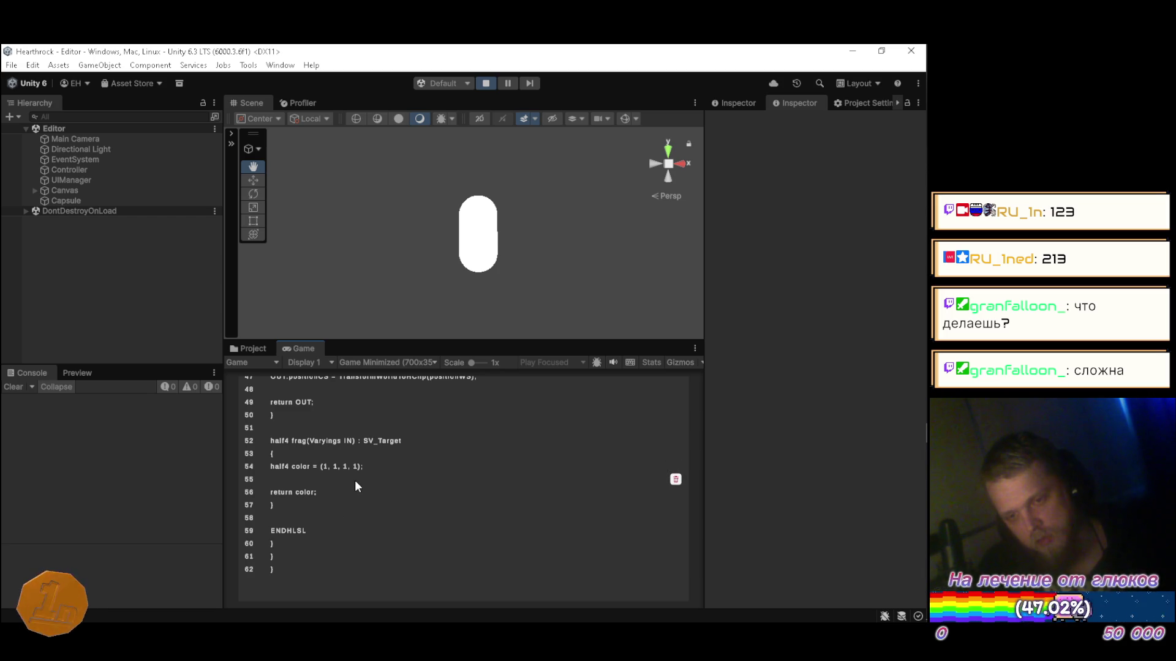
pyautogui.tripleClick(381, 465)
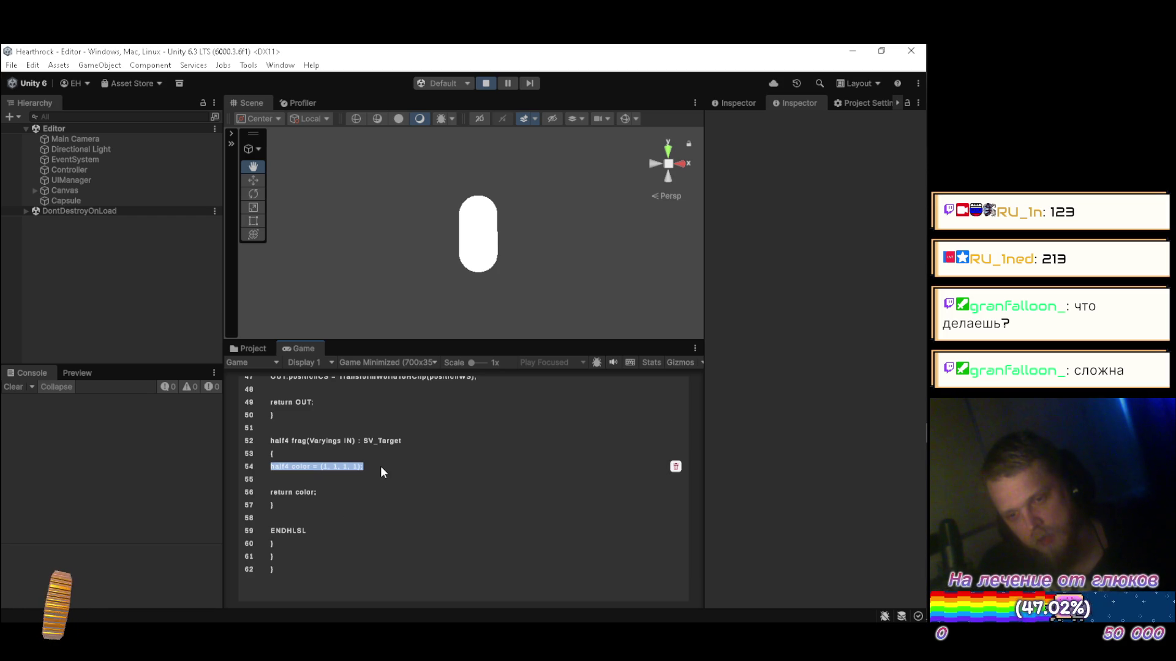
pyautogui.click(380, 466)
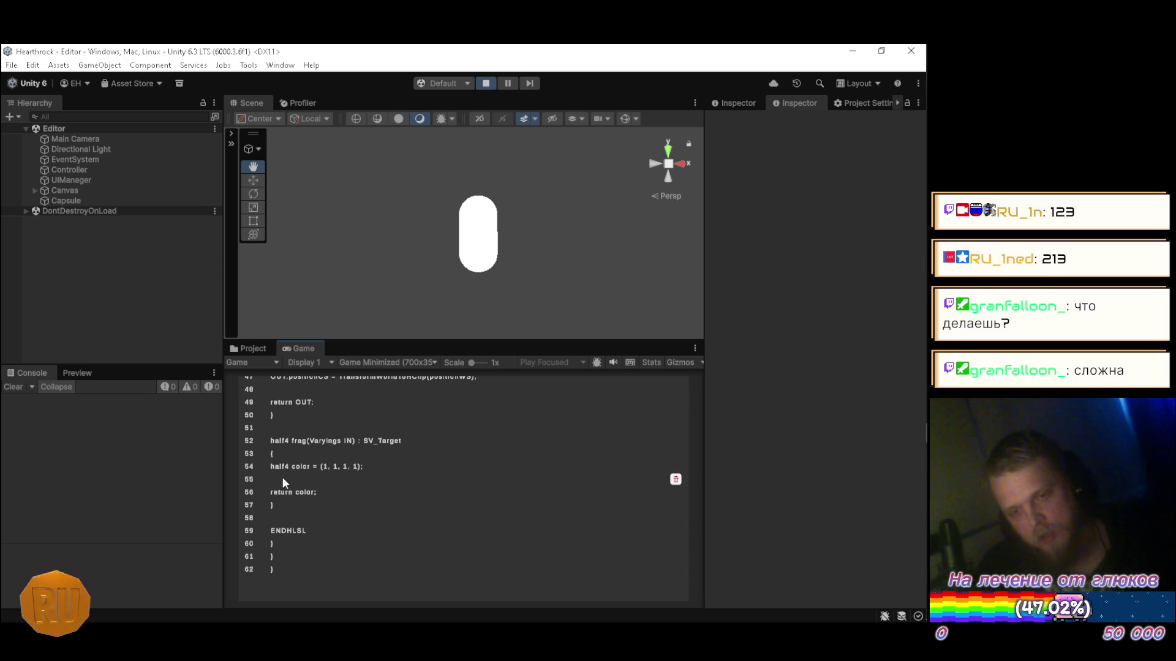
pyautogui.scroll(1, 266, 487)
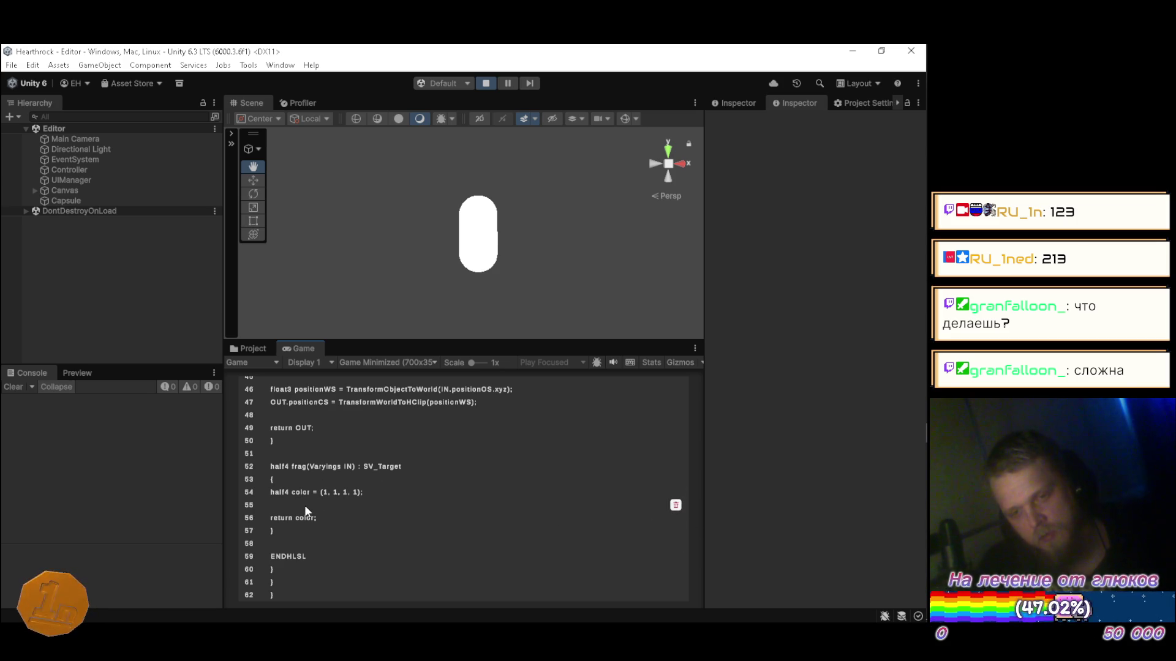
pyautogui.scroll(7, 319, 491)
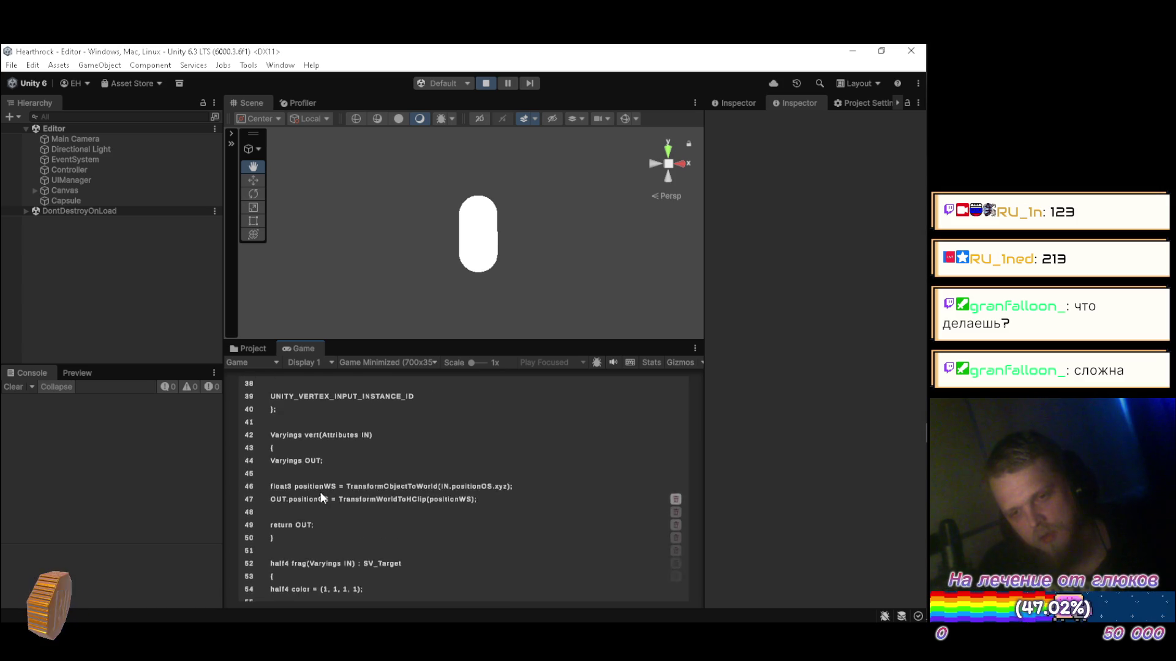
pyautogui.scroll(8, 326, 490)
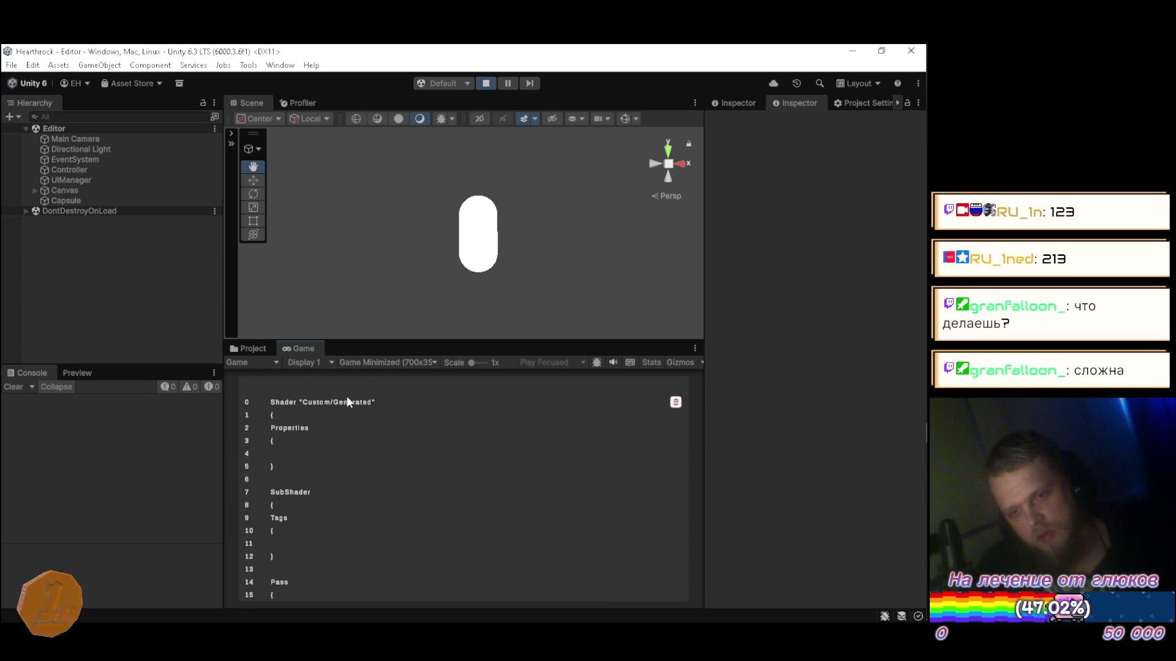
pyautogui.scroll(-2, 347, 396)
pyautogui.scroll(-5, 345, 402)
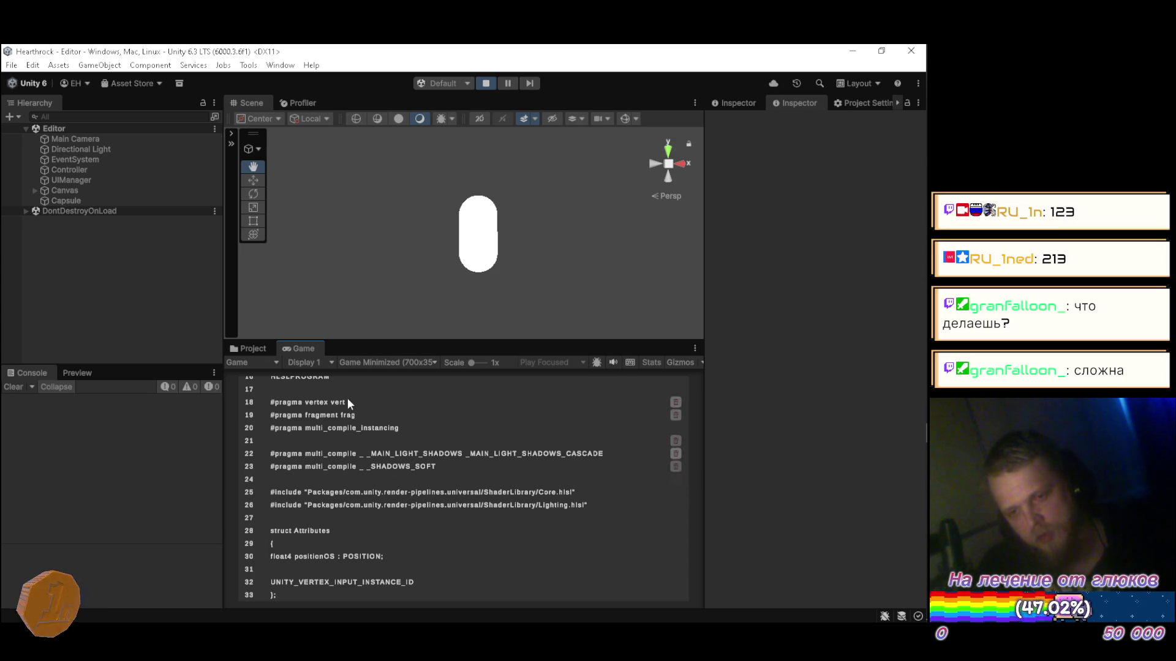
pyautogui.scroll(2, 362, 443)
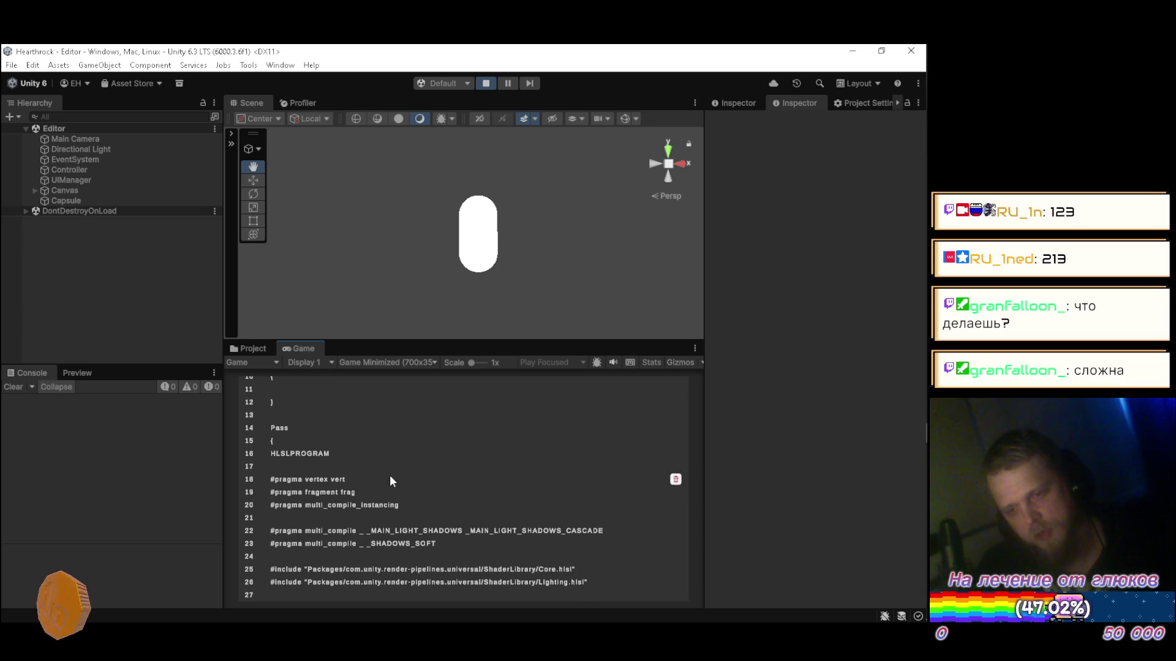
pyautogui.scroll(4, 394, 475)
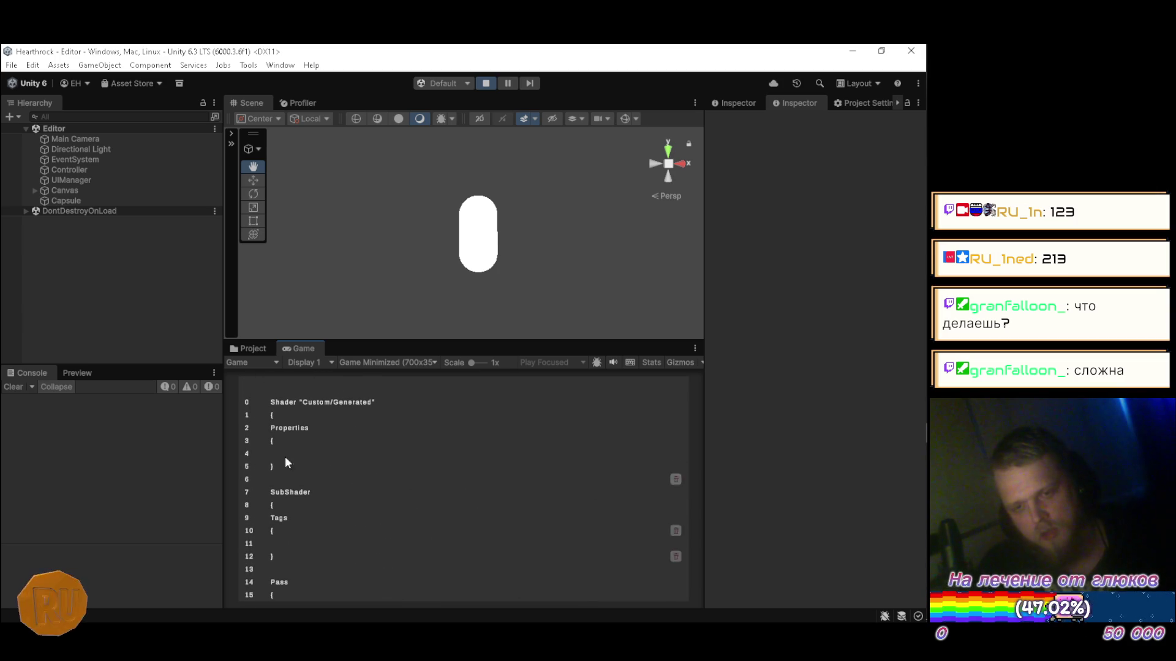
pyautogui.scroll(-5, 371, 428)
pyautogui.scroll(-3, 372, 436)
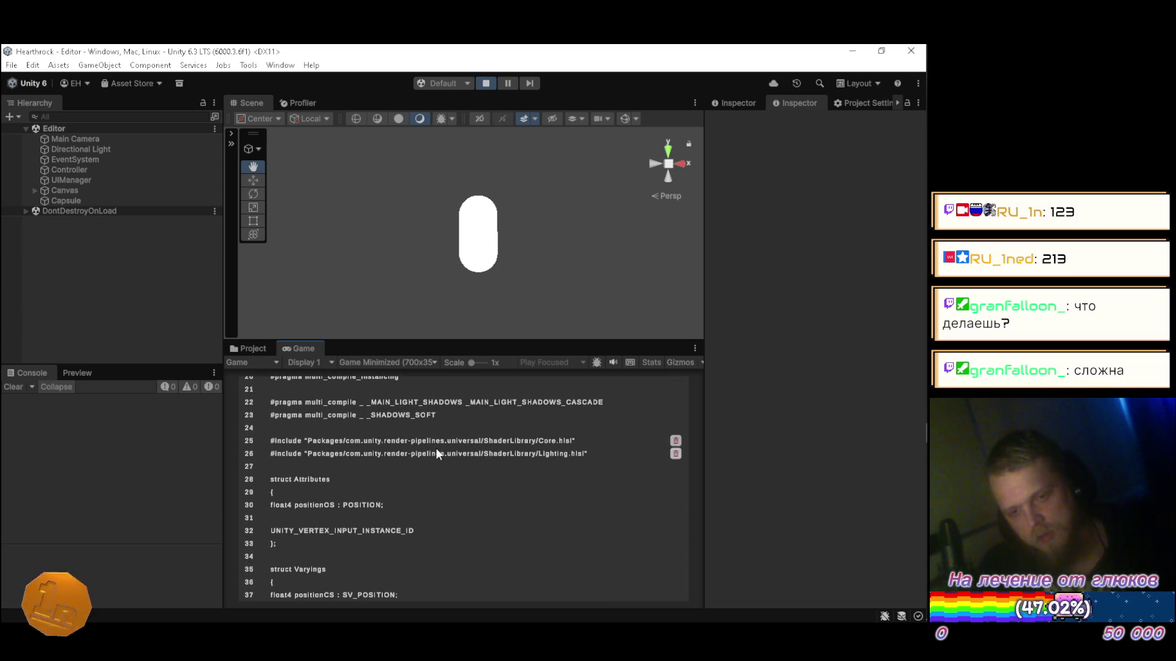
pyautogui.scroll(-3, 435, 447)
pyautogui.scroll(-3, 435, 456)
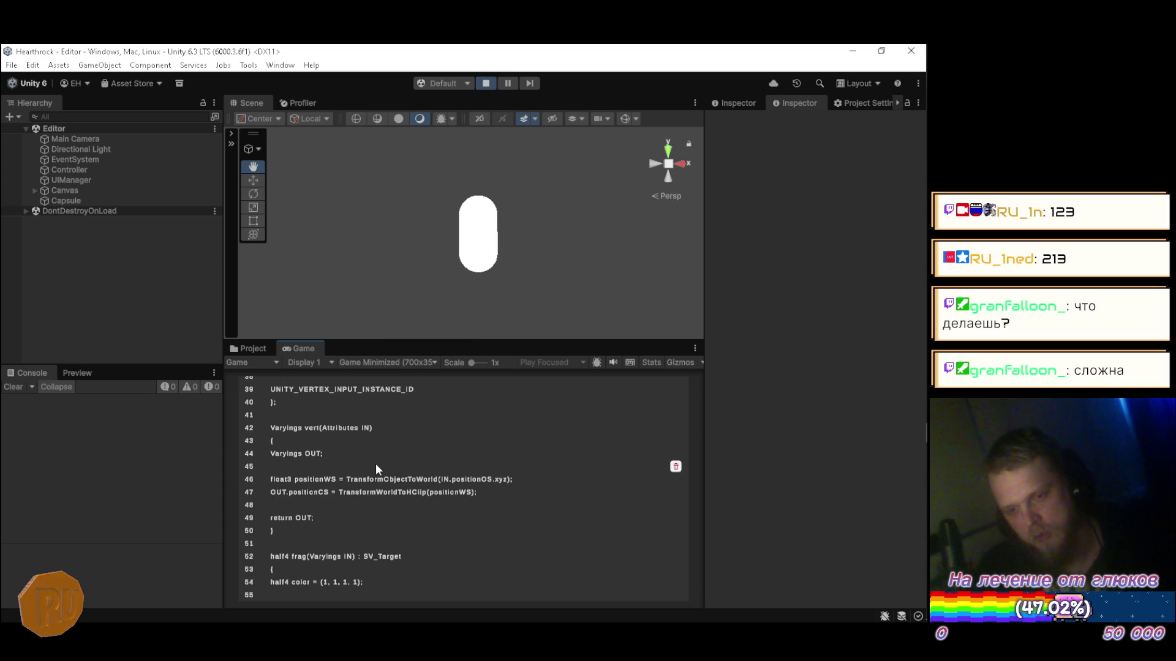
pyautogui.scroll(-3, 376, 464)
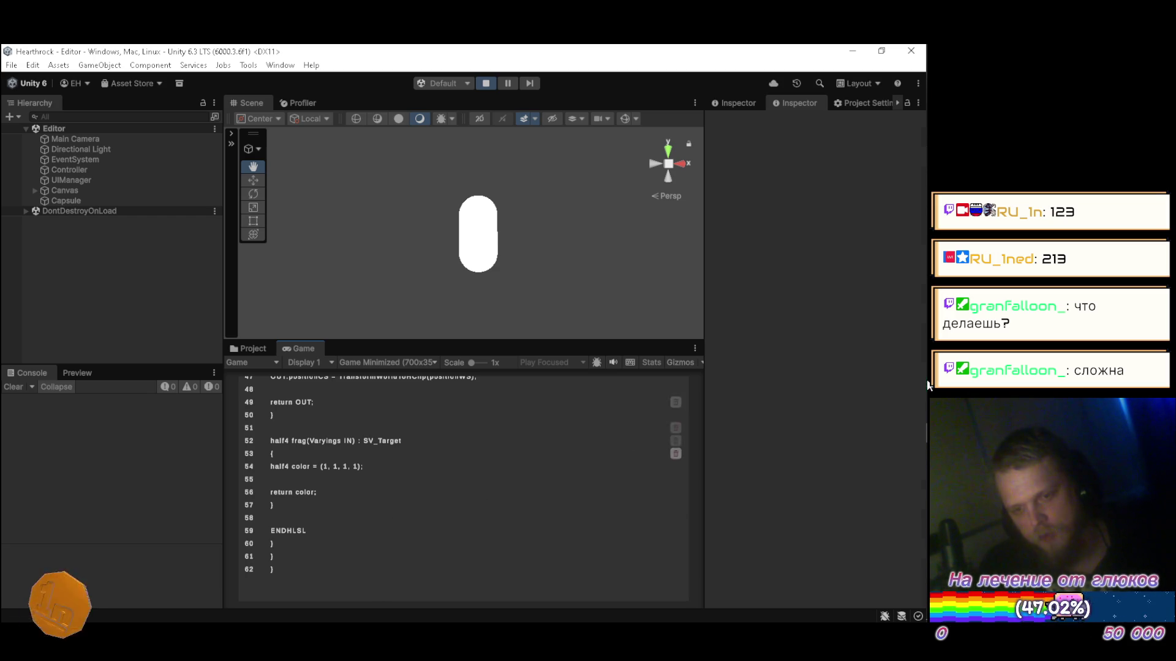
pyautogui.moveTo(921, 367)
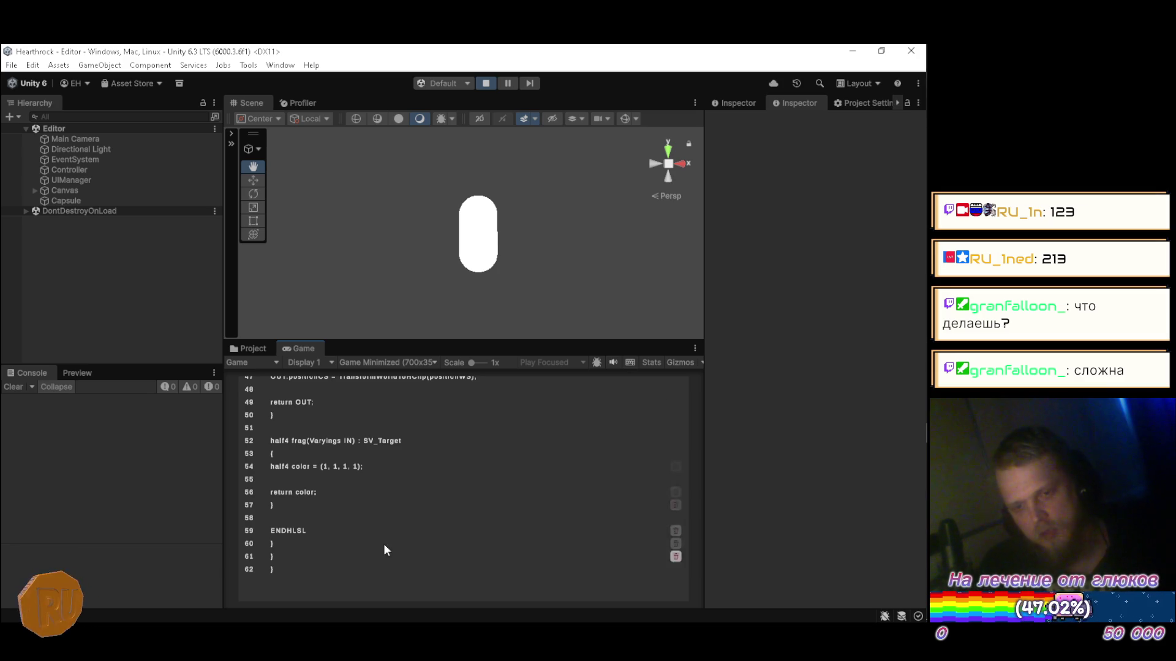
pyautogui.scroll(10, 430, 501)
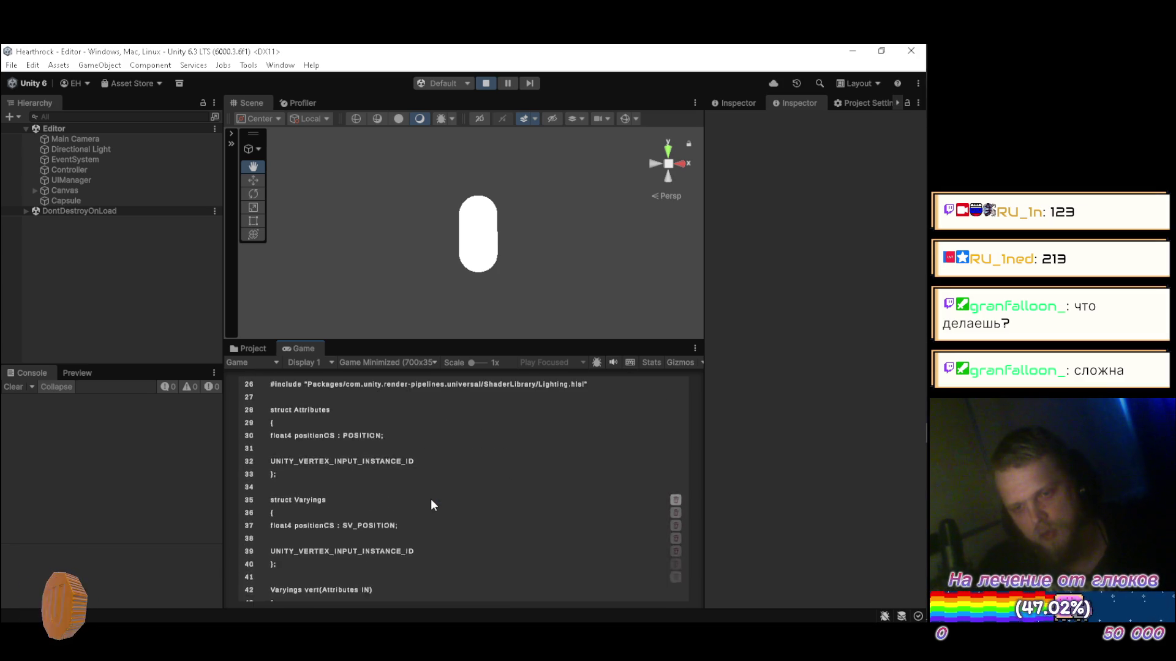
pyautogui.scroll(5, 433, 496)
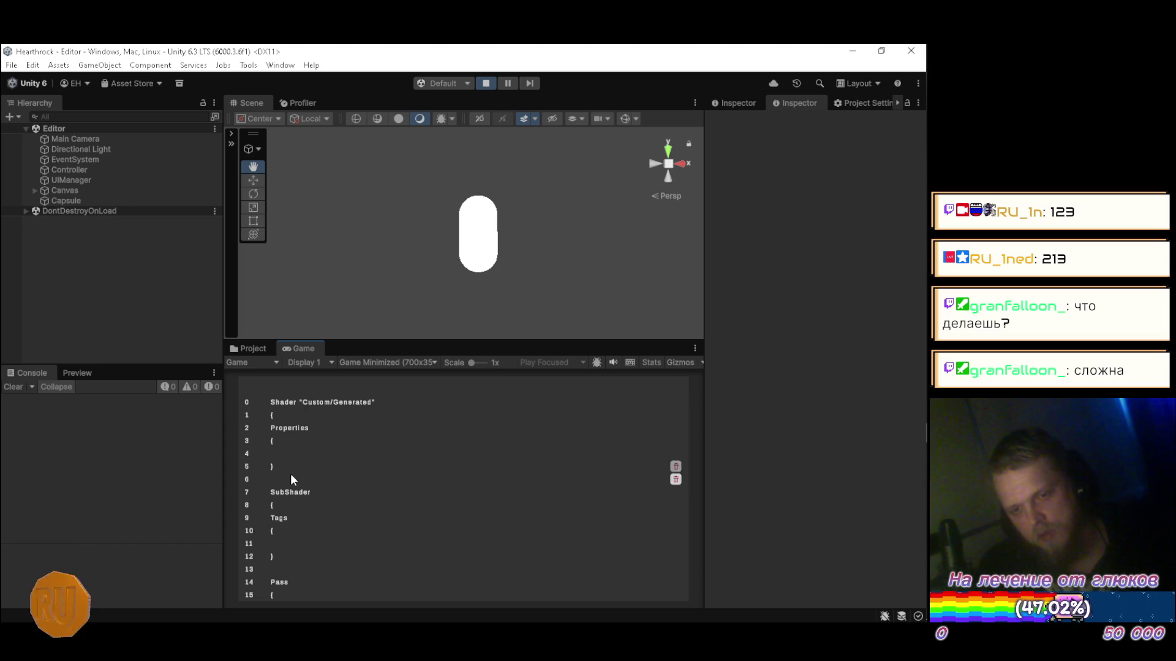
pyautogui.scroll(-3, 293, 484)
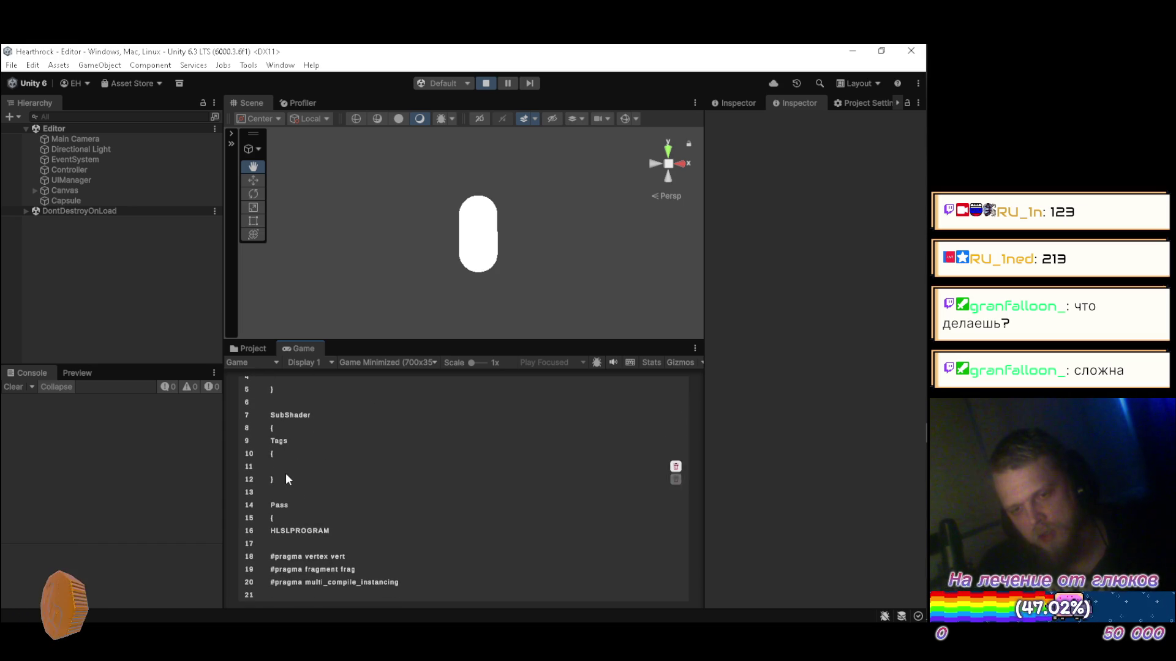
pyautogui.scroll(-1, 289, 497)
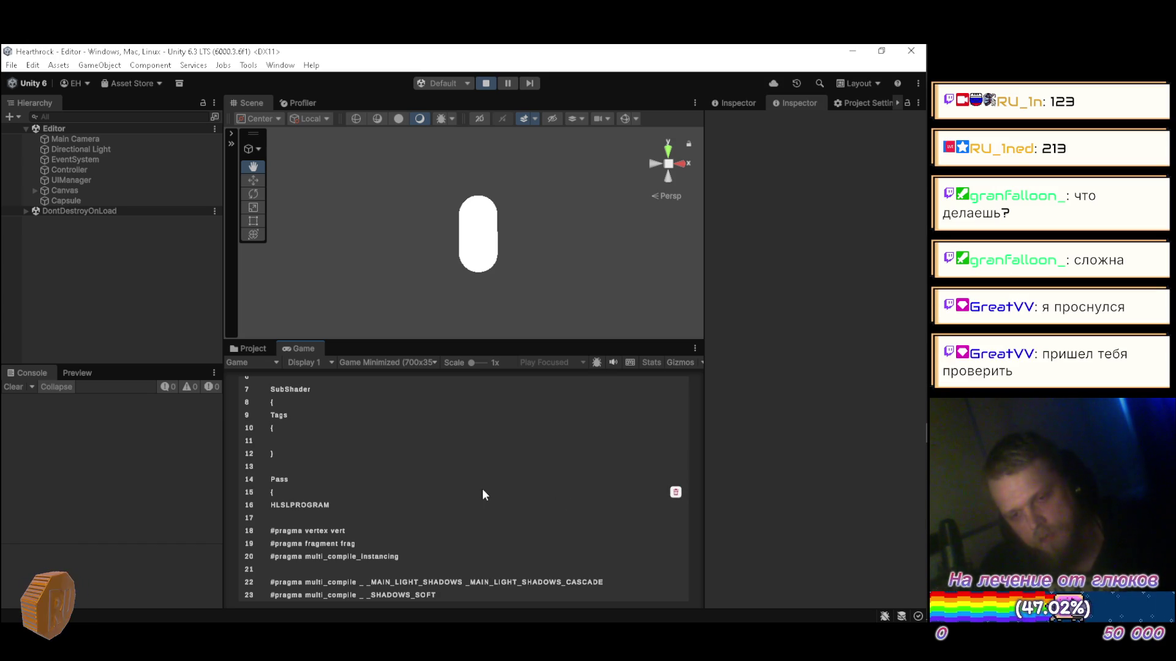
pyautogui.scroll(-2, 481, 492)
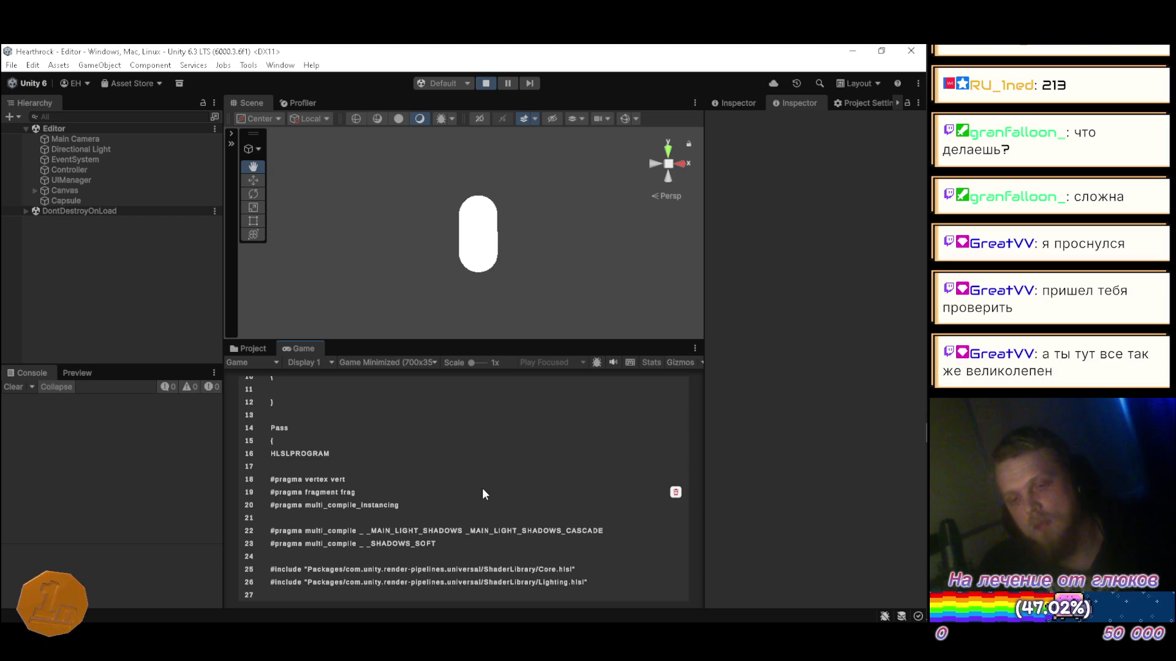
pyautogui.scroll(-5, 483, 490)
pyautogui.scroll(-7, 482, 493)
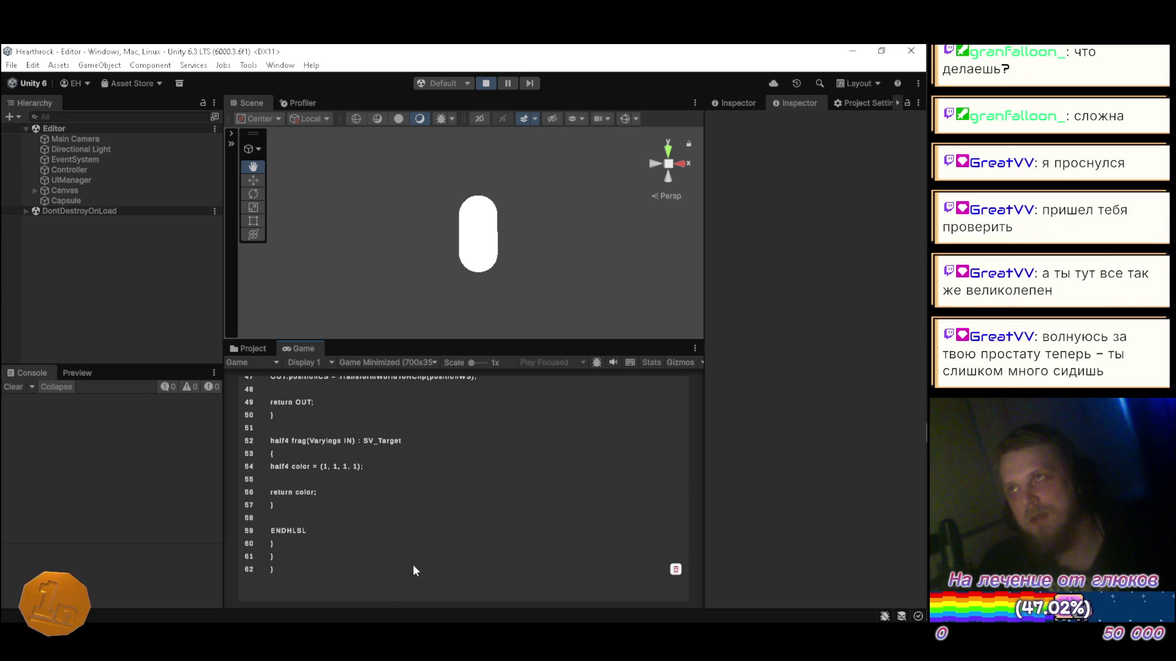
pyautogui.scroll(10, 420, 561)
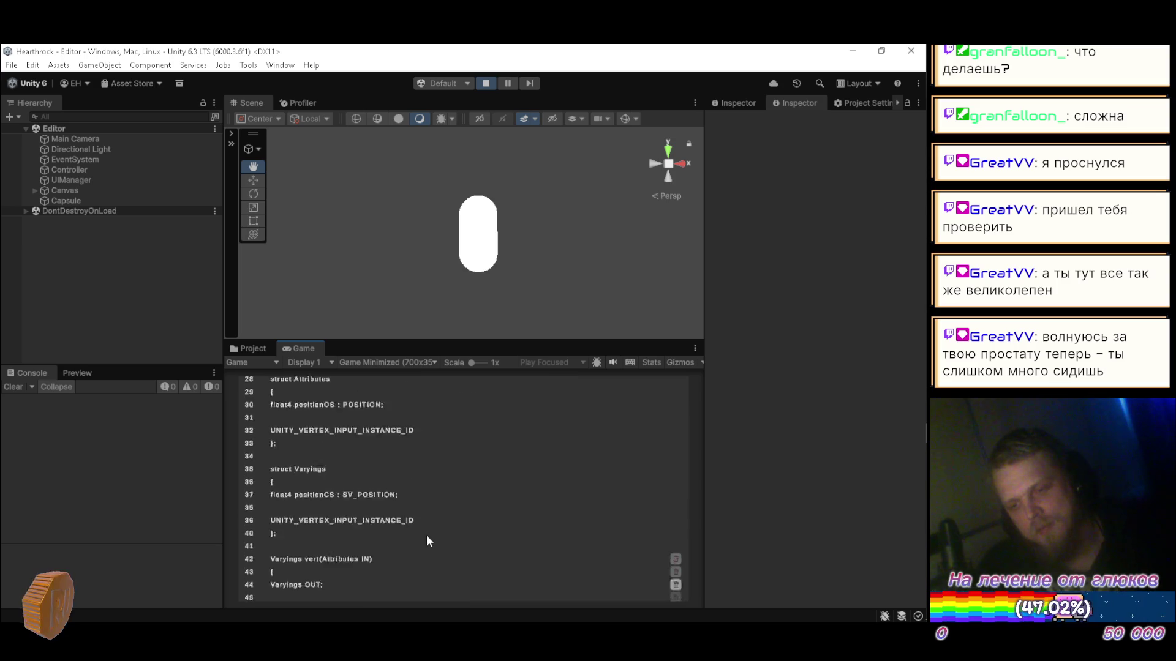
pyautogui.scroll(3, 467, 452)
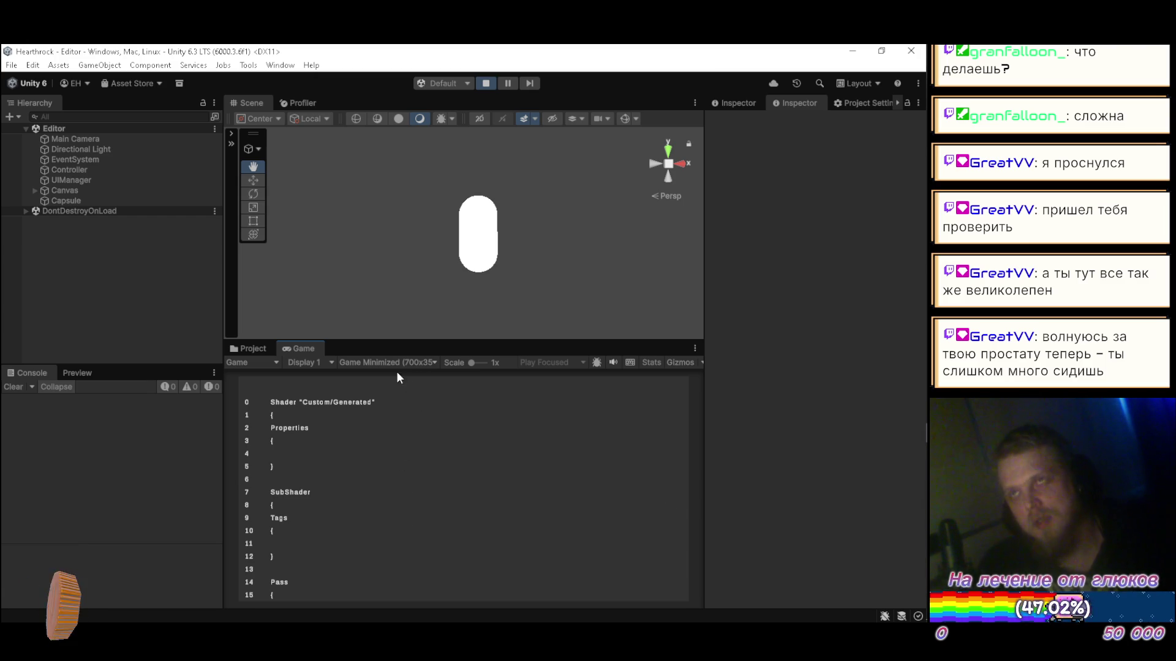
# Step: Select the Image child of the second Line(Clone) under Canvas > CodeContent
pyautogui.click(35, 190)
pyautogui.click(46, 200)
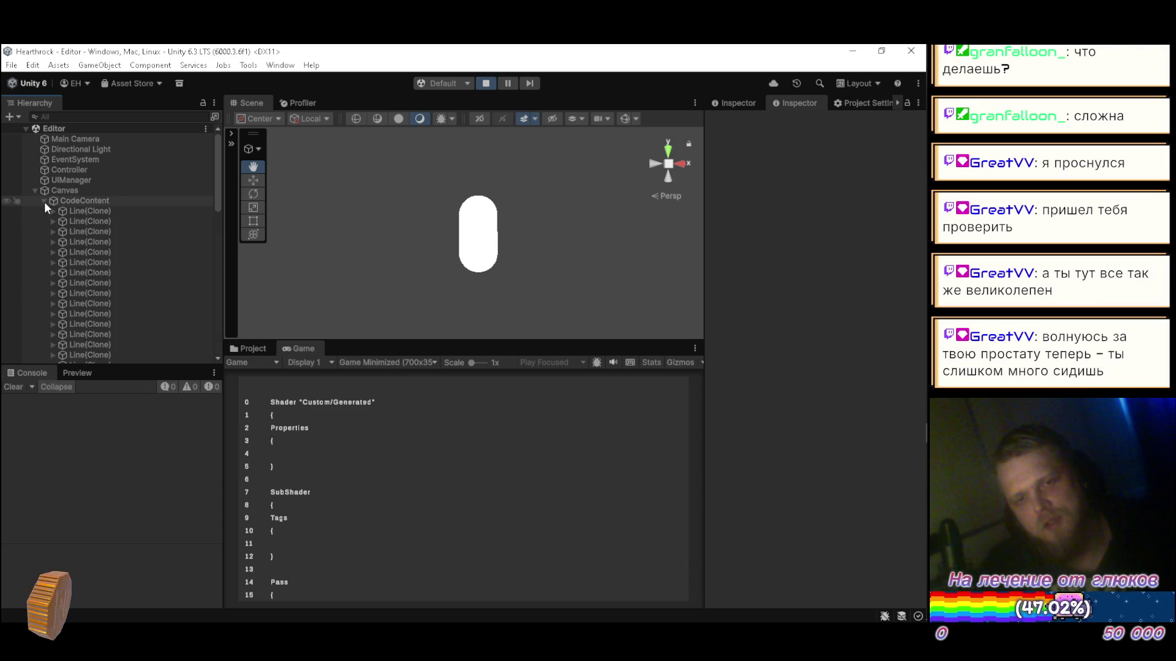
pyautogui.click(52, 221)
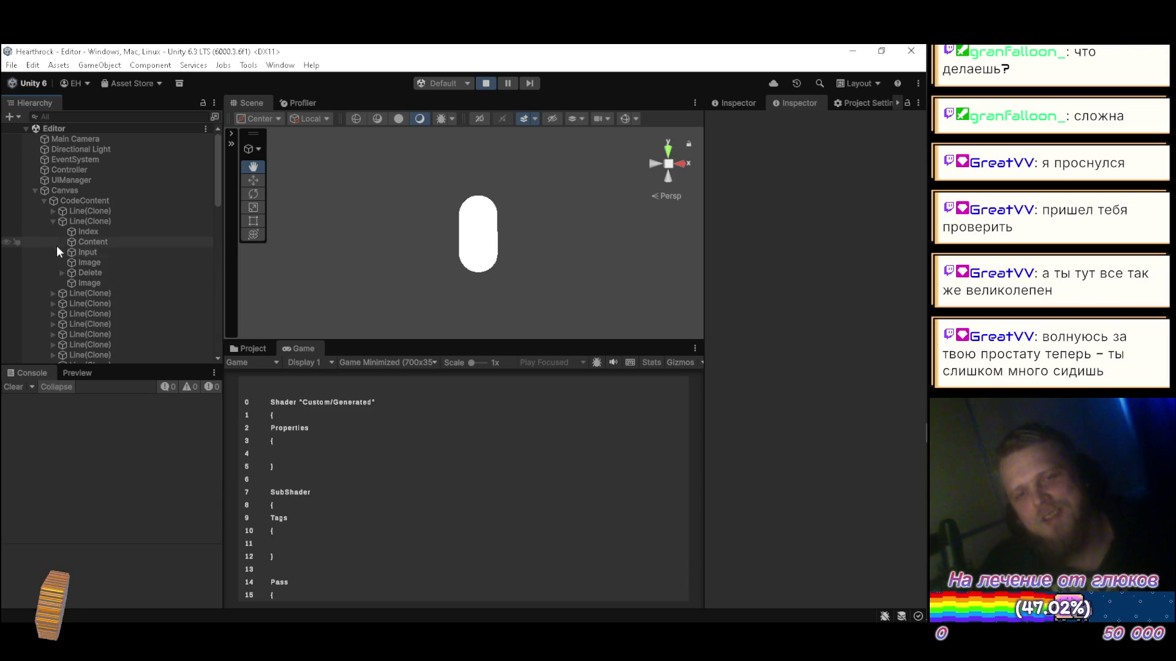
pyautogui.click(86, 262)
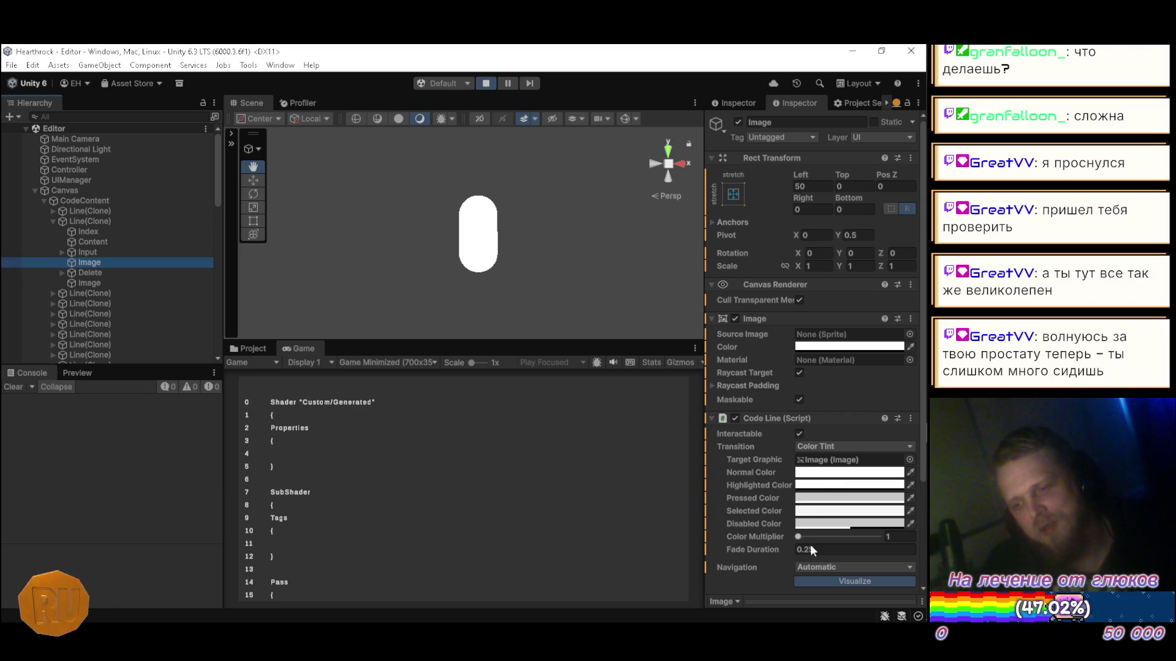
# Step: Turn on the Game view's Stats overlay and collapse the Line(Clone) and CodeContent foldouts
pyautogui.click(305, 349)
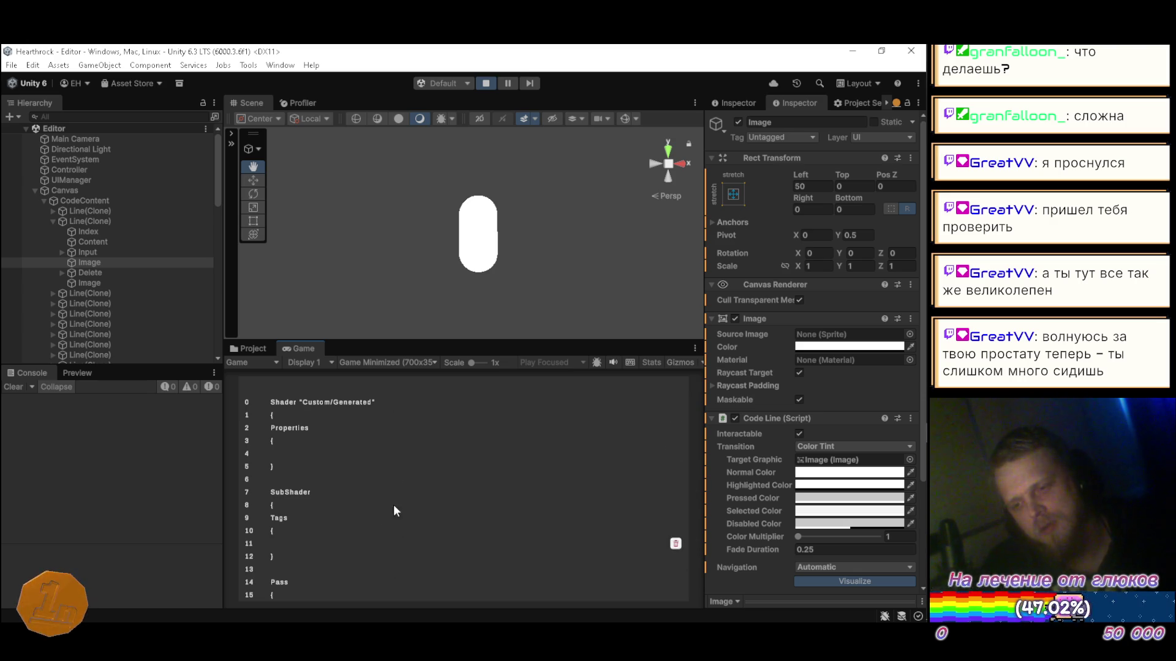
pyautogui.click(650, 362)
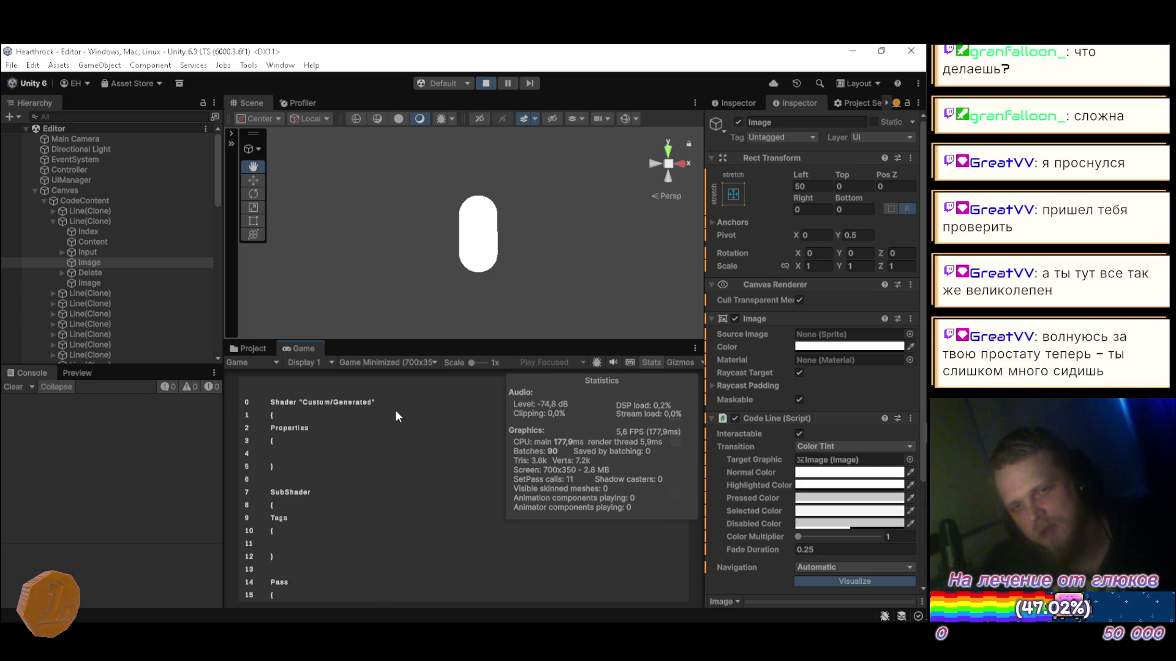
pyautogui.moveTo(925, 473)
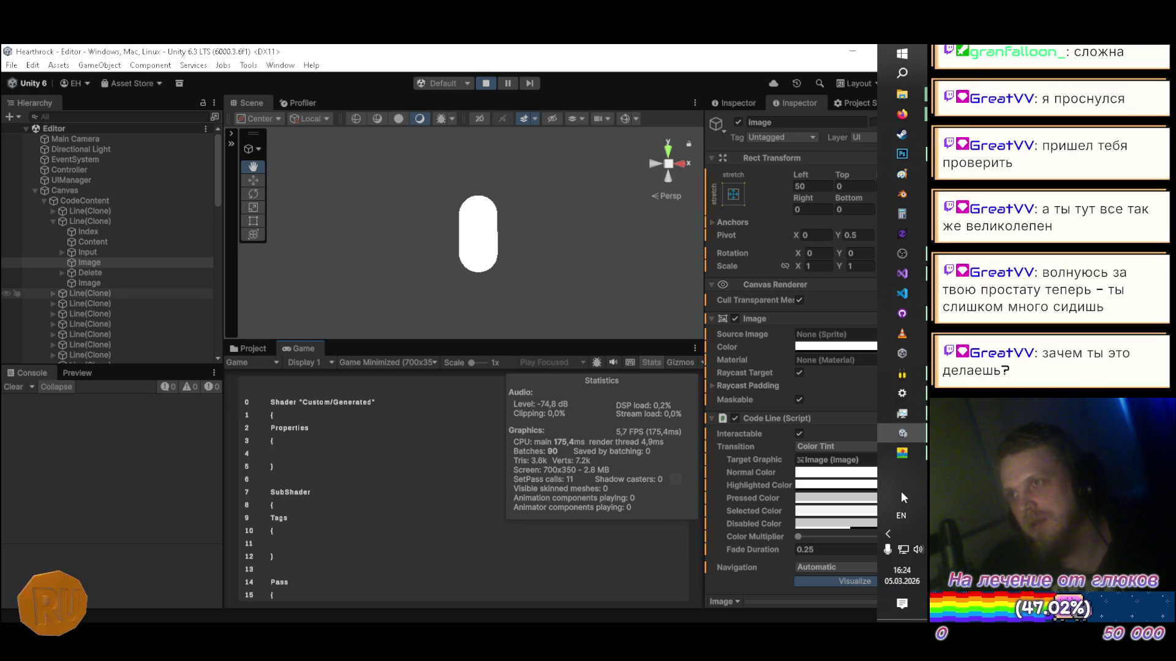
pyautogui.click(53, 220)
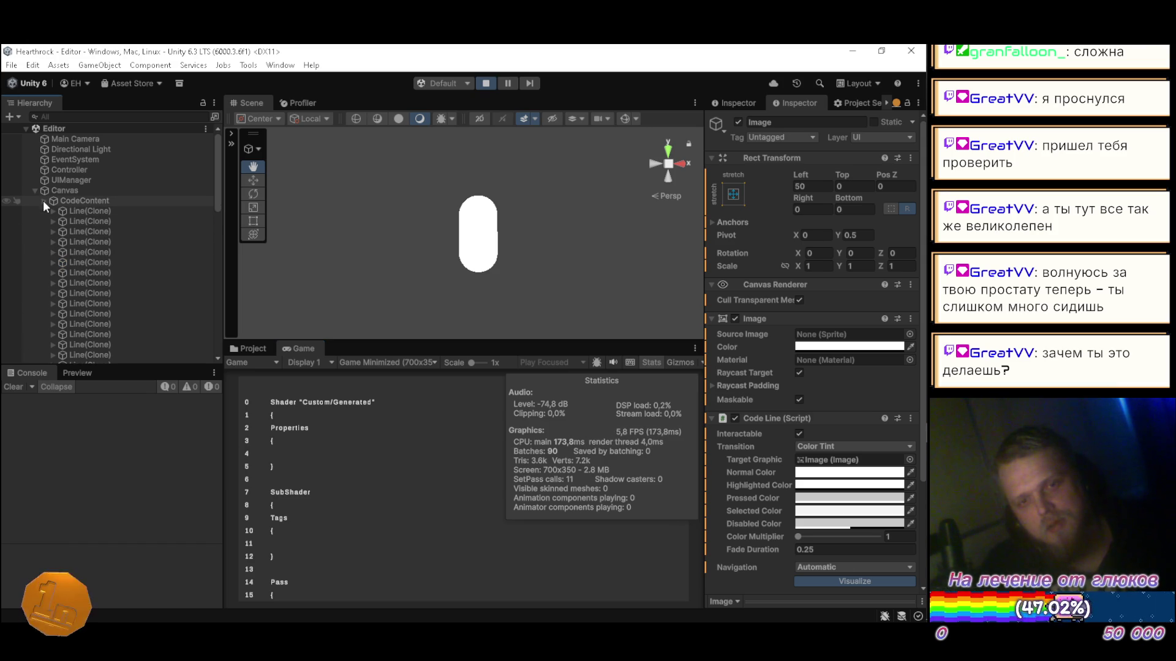
pyautogui.click(44, 201)
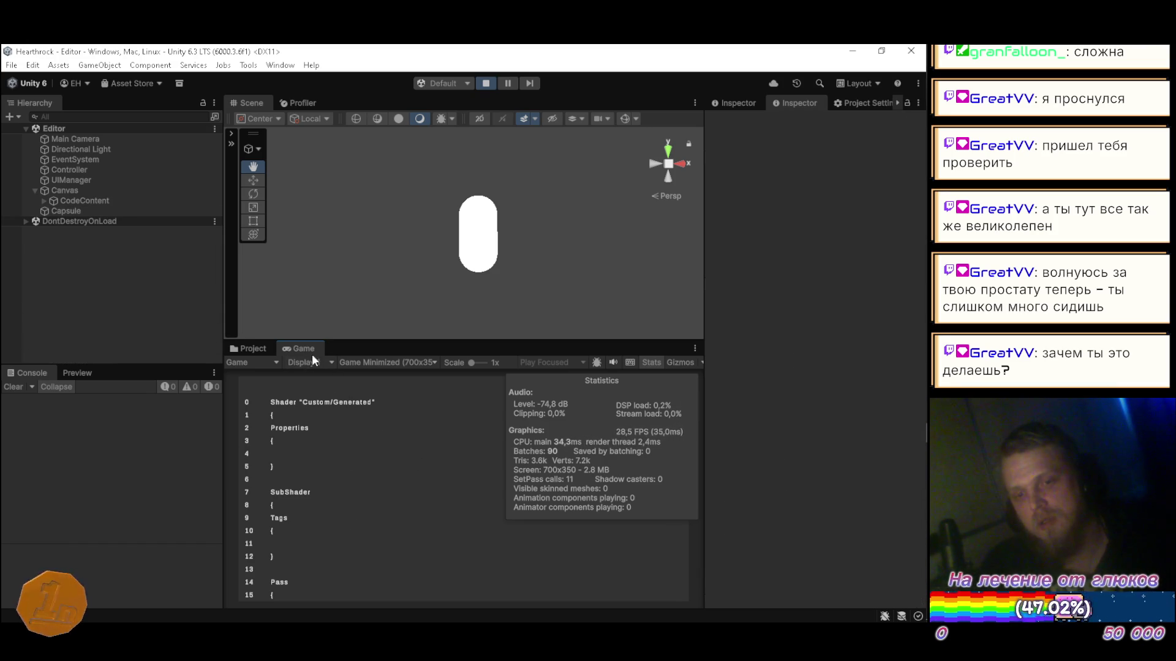
# Step: Turn off the Game view's Stats overlay while scrolling the shader listing, then switch to Visual Studio
pyautogui.scroll(-4, 392, 466)
pyautogui.scroll(-12, 396, 470)
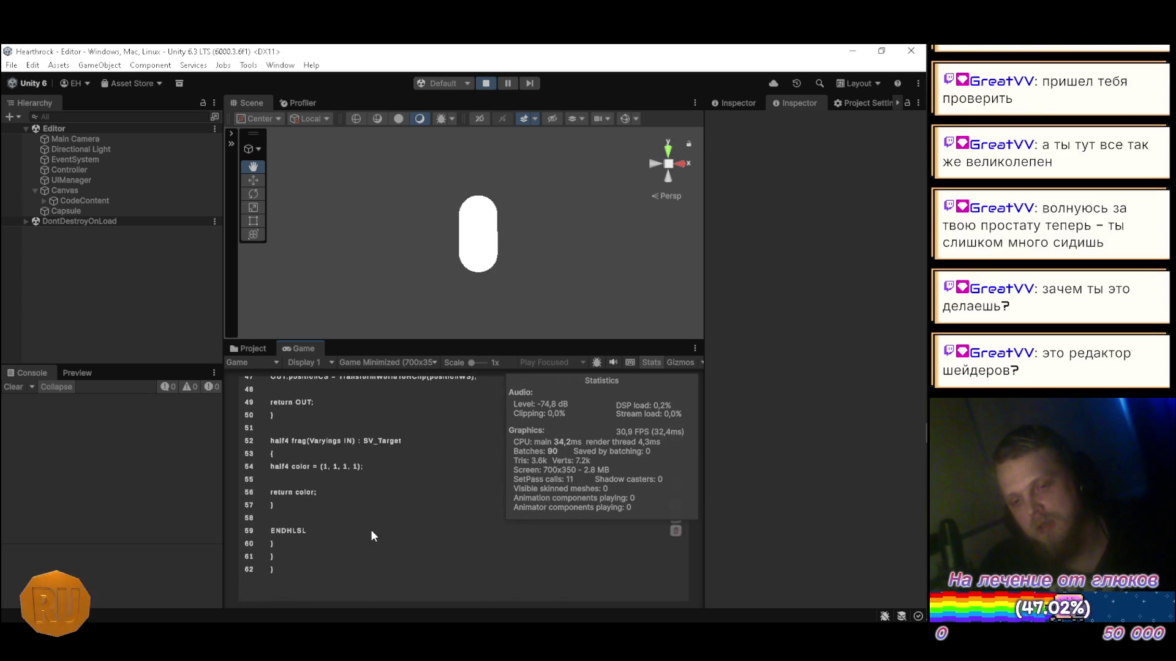
pyautogui.scroll(4, 359, 531)
pyautogui.scroll(9, 361, 537)
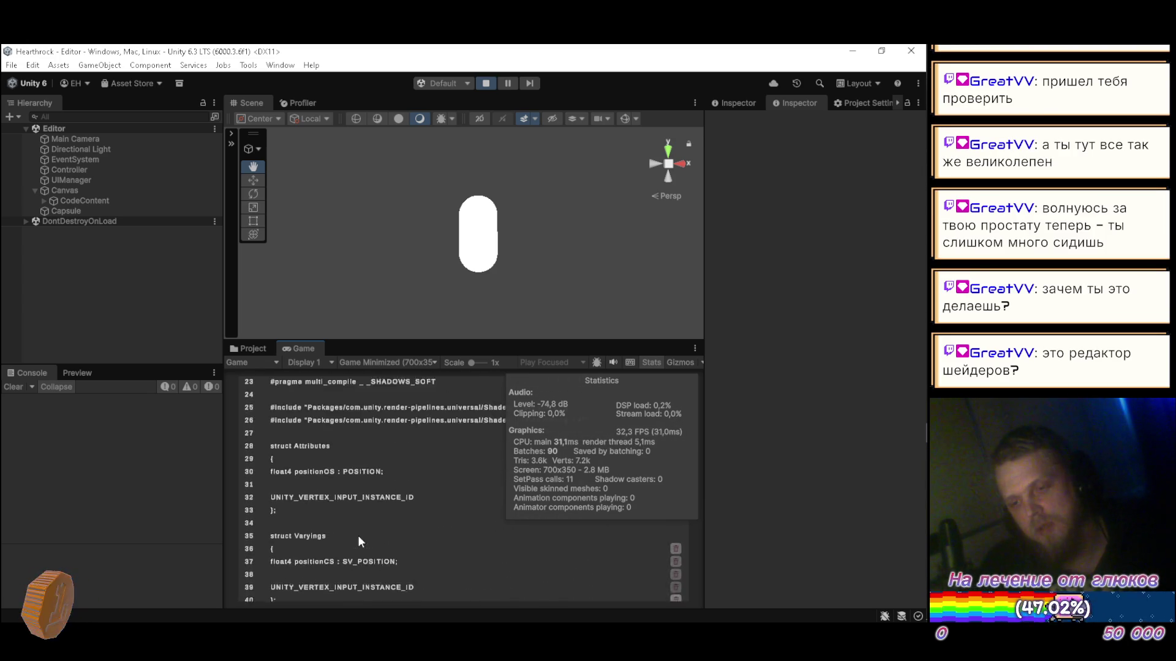
pyautogui.click(651, 363)
pyautogui.scroll(3, 319, 496)
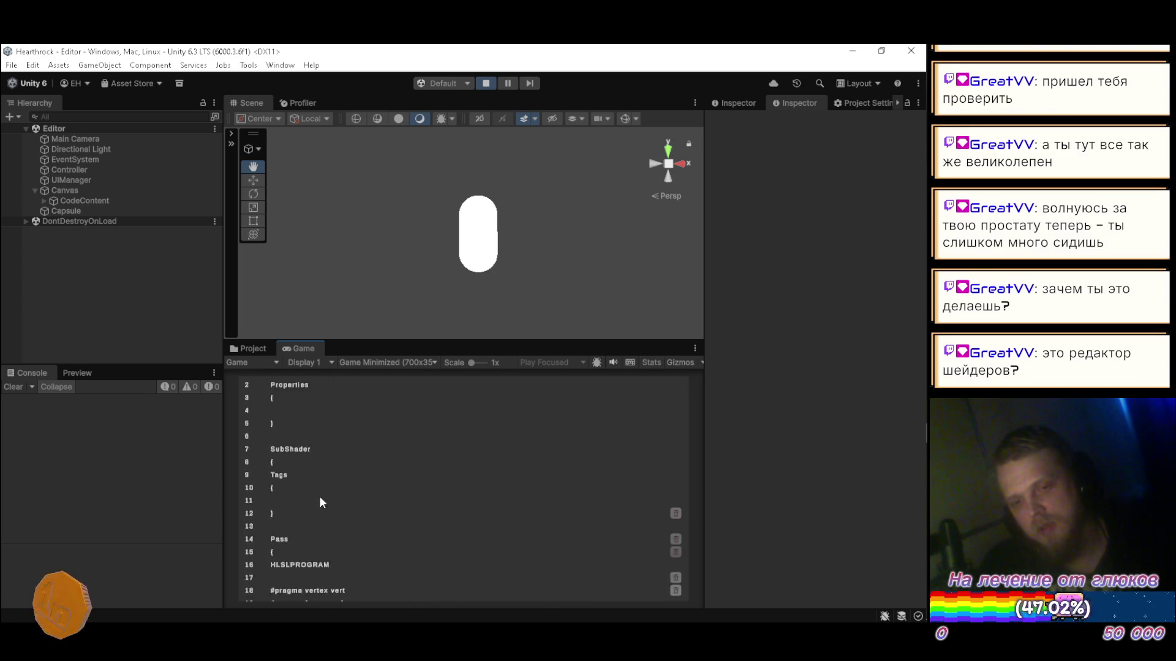
pyautogui.scroll(-3, 405, 455)
pyautogui.scroll(-13, 403, 462)
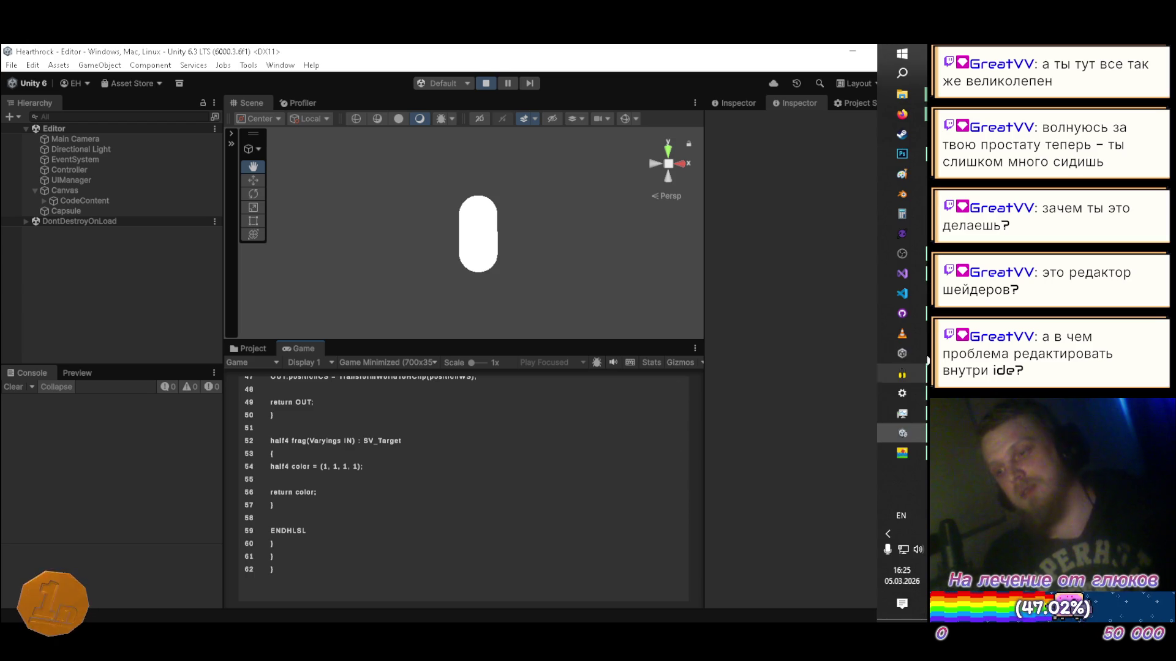
pyautogui.click(907, 272)
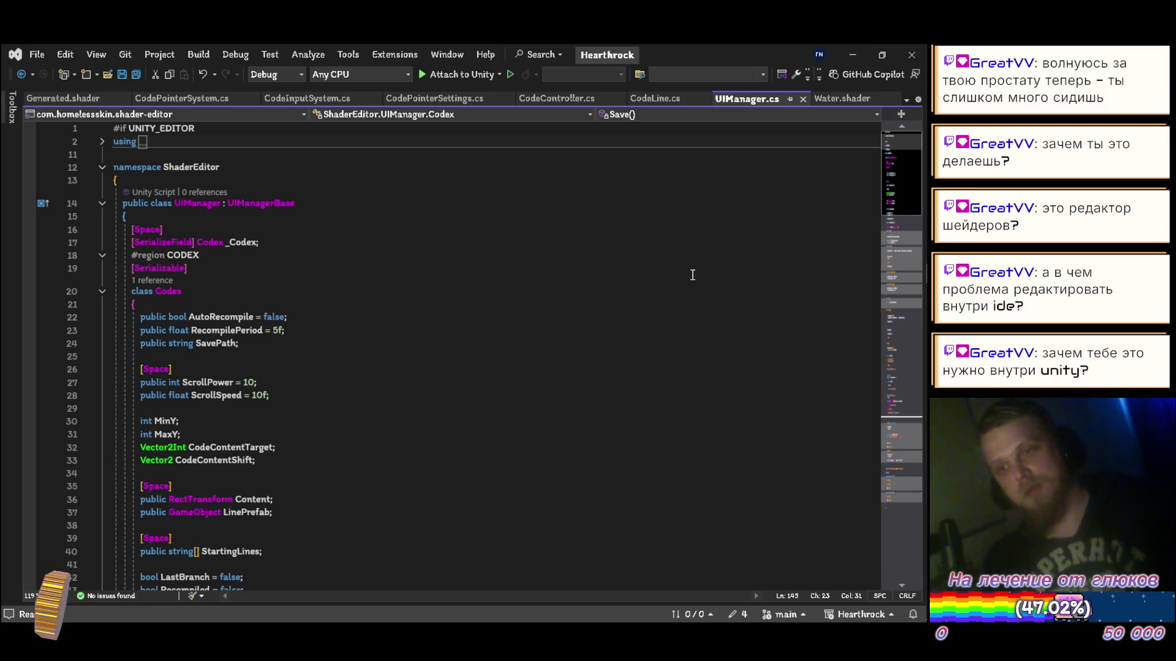
# Step: Open Water.shader and select the word Lighting on line 17
pyautogui.click(832, 101)
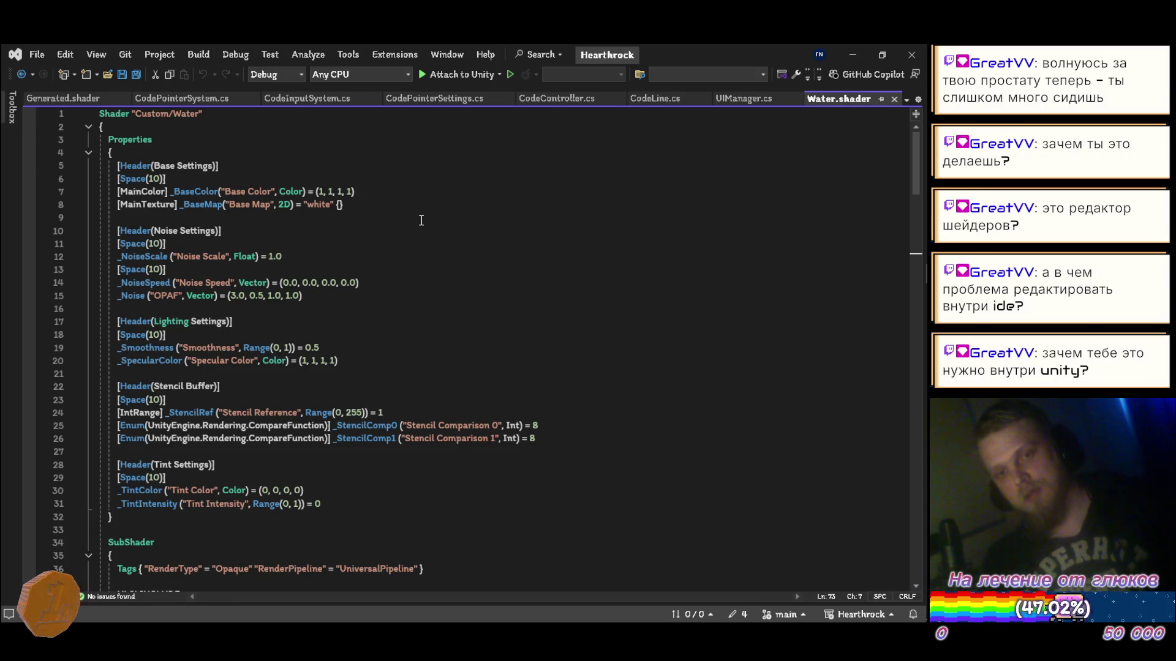
pyautogui.doubleClick(170, 321)
pyautogui.click(255, 322)
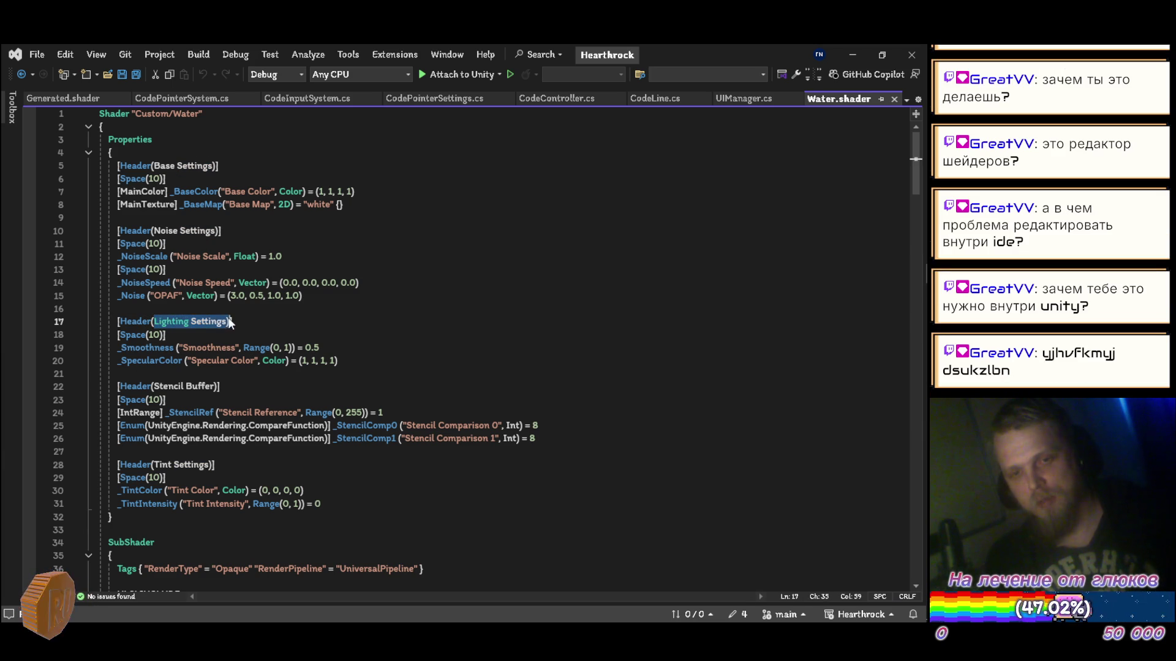
pyautogui.moveTo(153, 321); pyautogui.dragTo(187, 319)
pyautogui.click(290, 321)
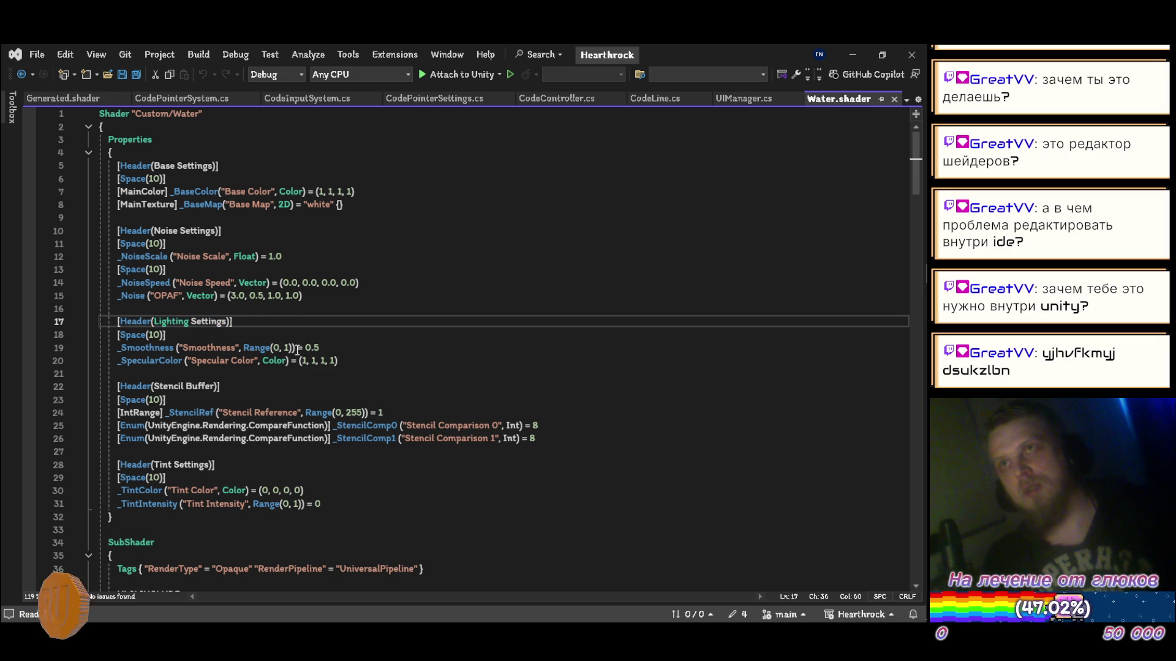
# Step: Scroll through the rest of the Water shader, then go back to UIManager.cs
pyautogui.scroll(-20, 290, 354)
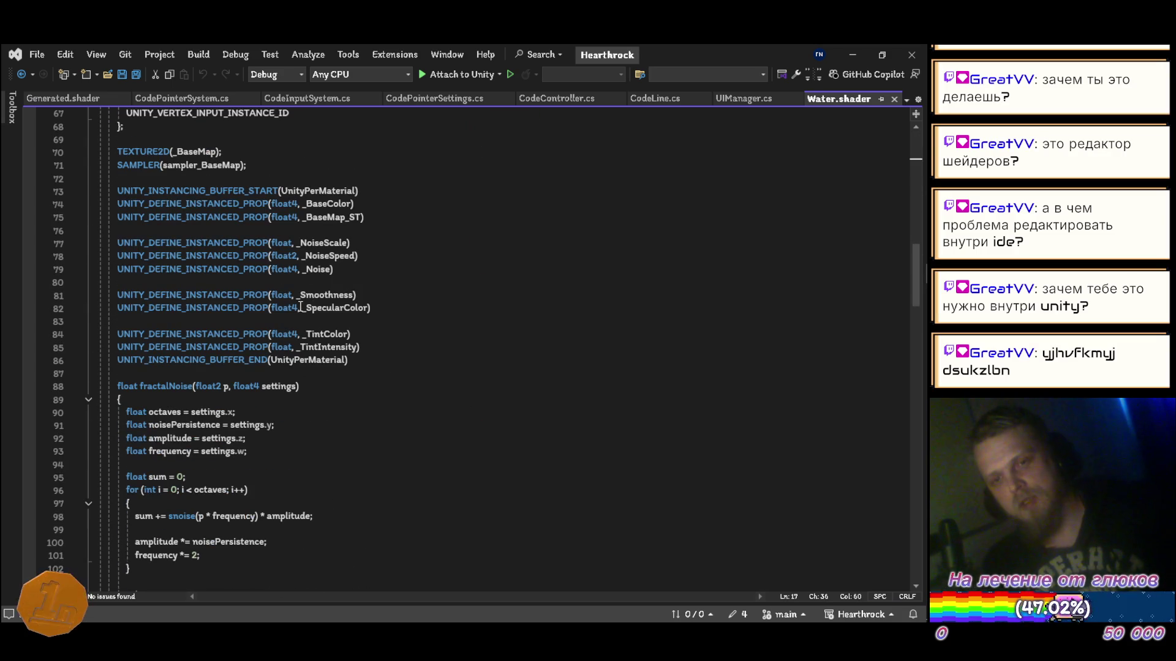
pyautogui.scroll(-12, 287, 338)
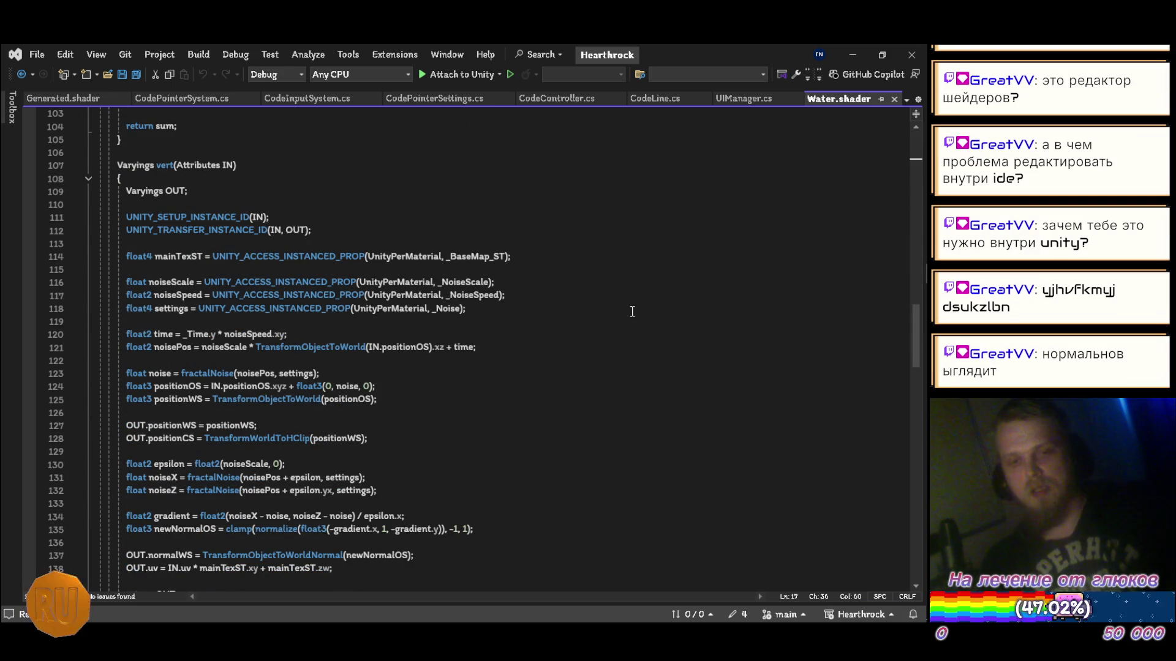
pyautogui.scroll(-7, 568, 315)
pyautogui.scroll(-20, 569, 307)
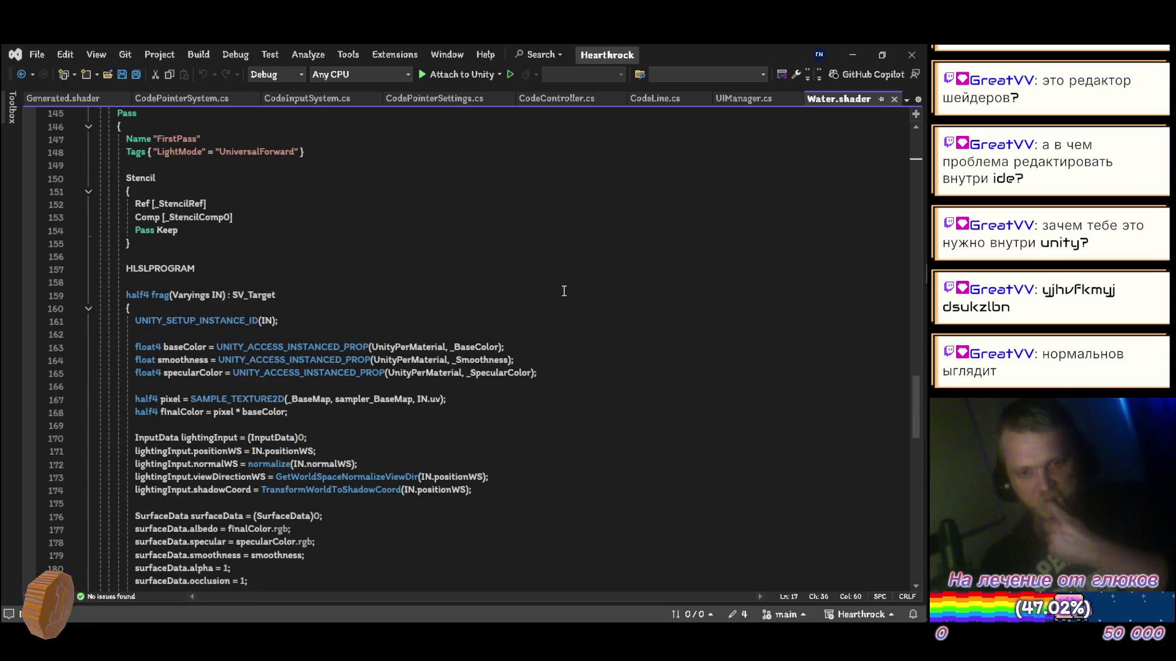
pyautogui.scroll(20, 531, 294)
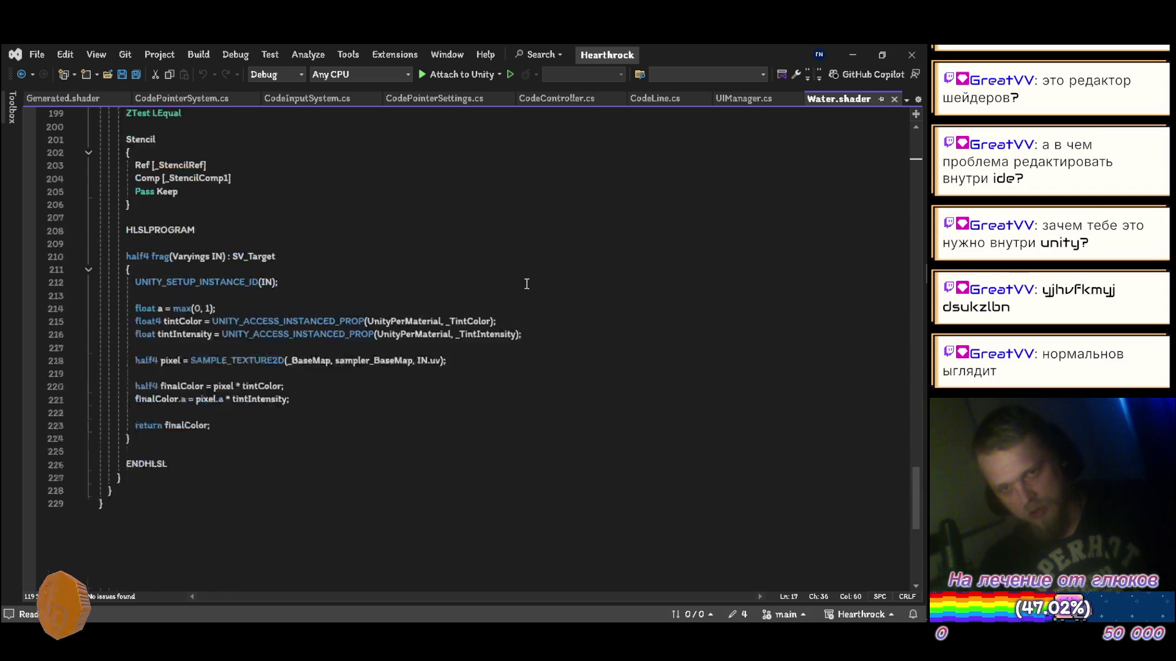
pyautogui.scroll(20, 534, 296)
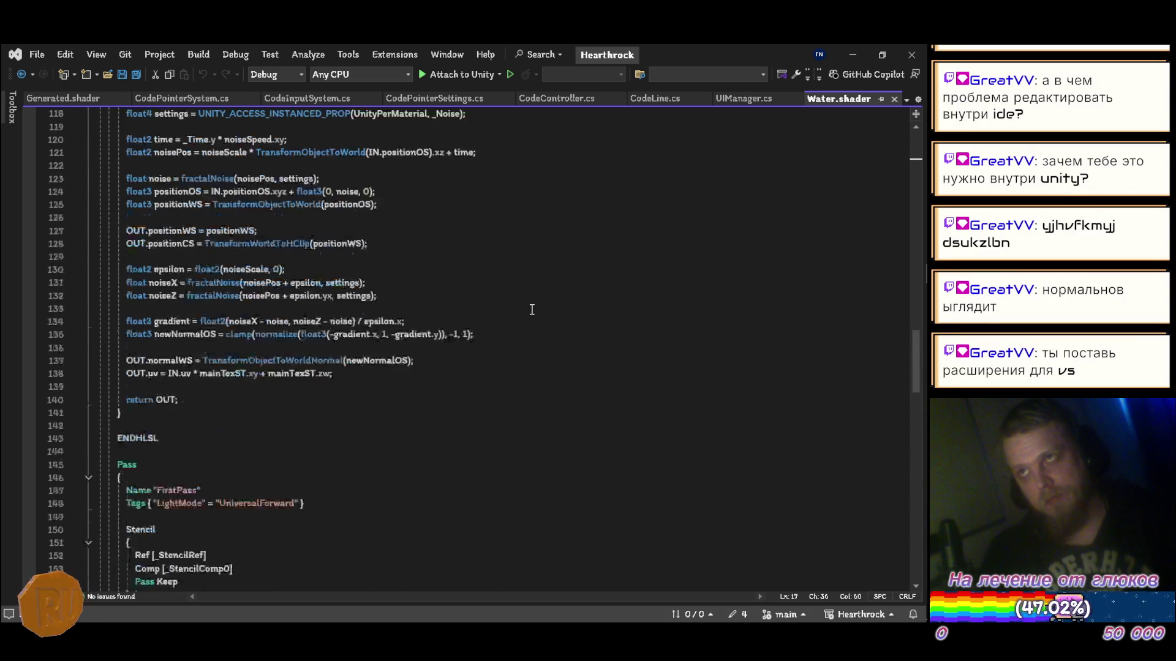
pyautogui.scroll(4, 475, 276)
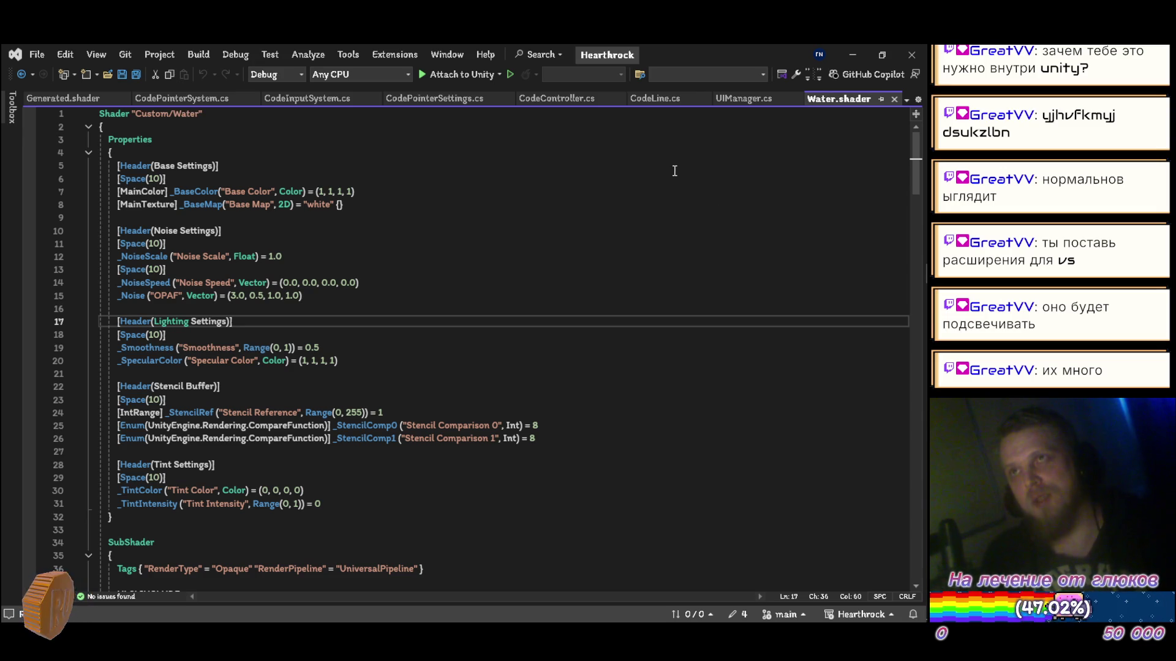
pyautogui.click(741, 98)
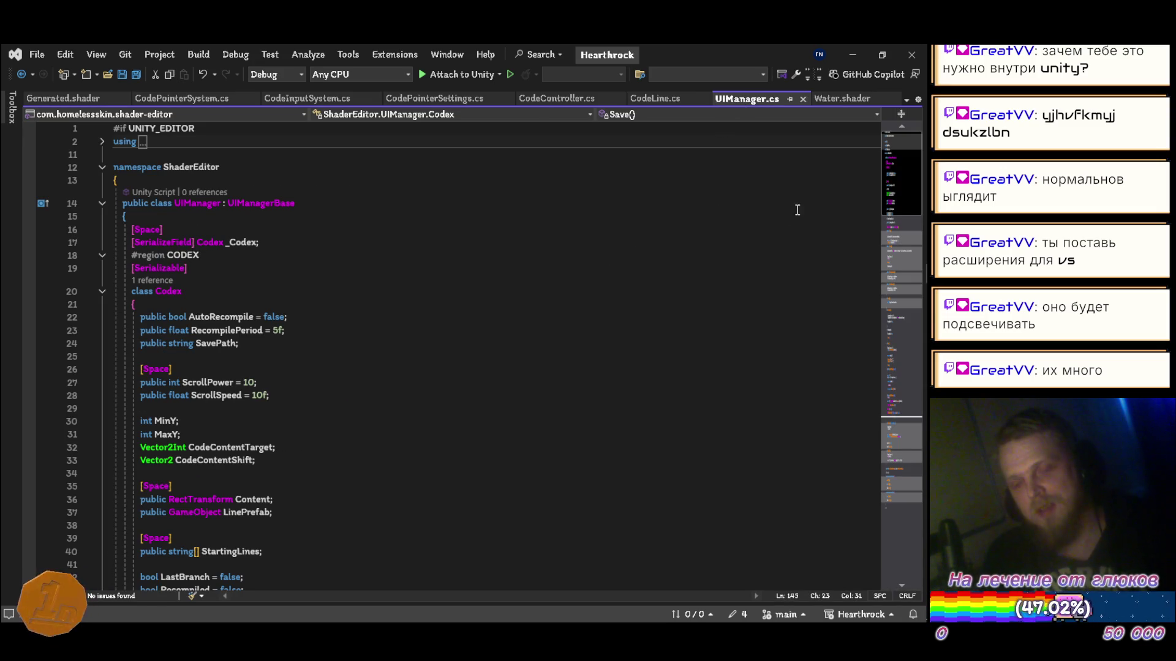
# Step: Scroll through UIManager.cs, then minimize Visual Studio to bring the Unity Editor back
pyautogui.scroll(-15, 671, 252)
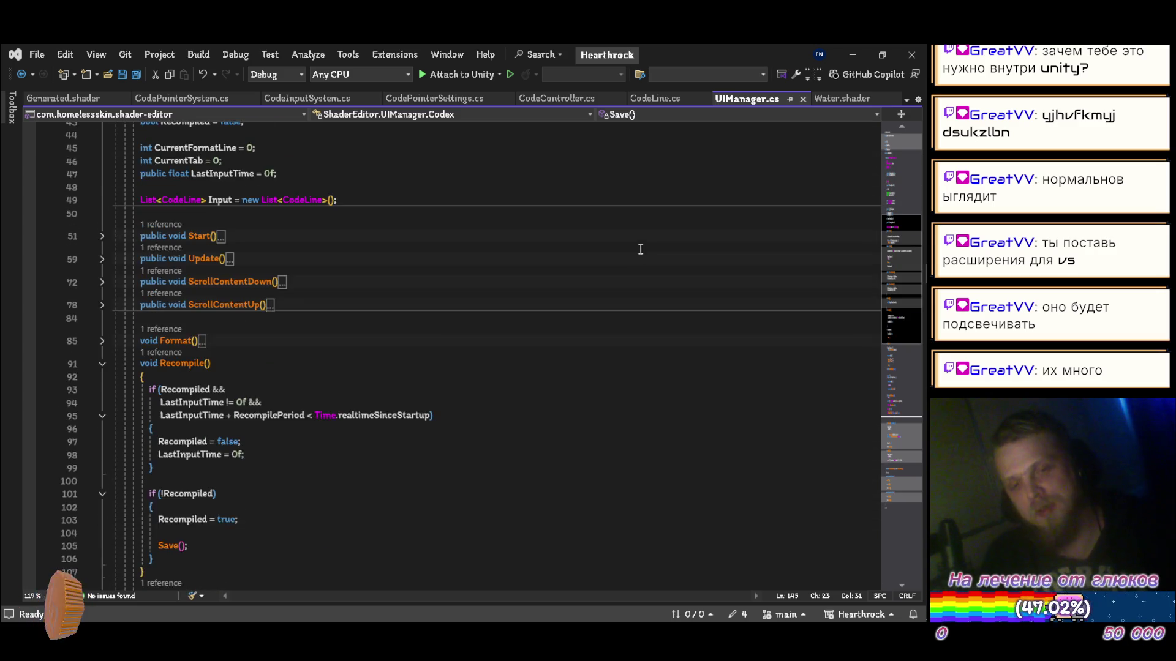
pyautogui.scroll(8, 643, 248)
pyautogui.scroll(10, 643, 248)
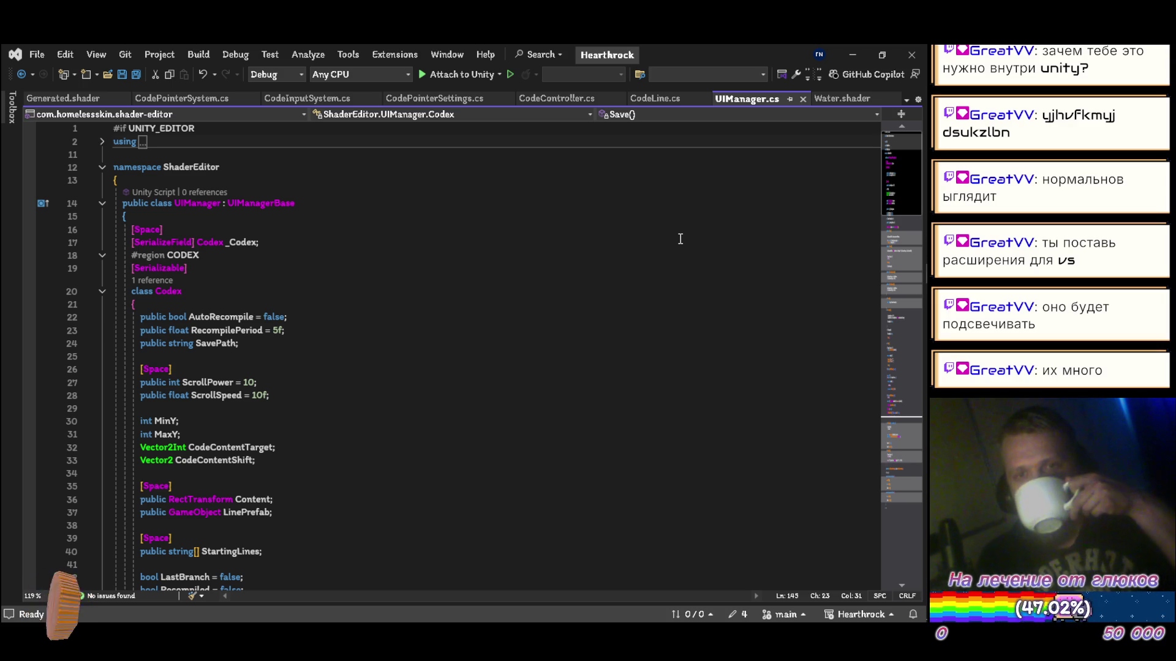
pyautogui.click(853, 54)
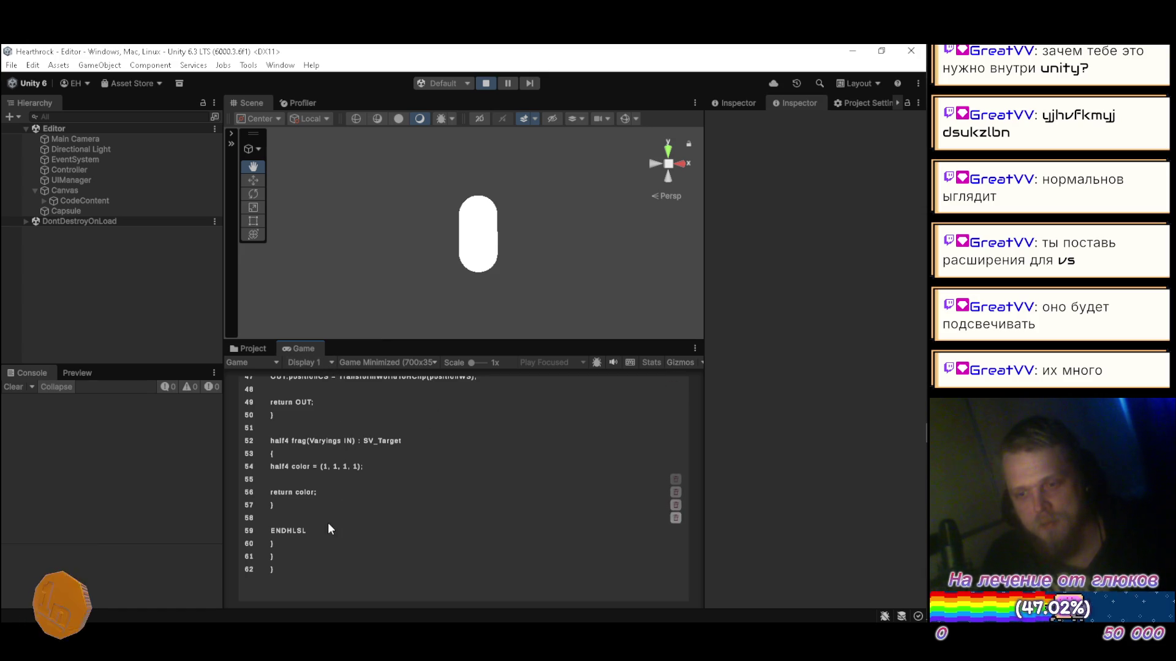
pyautogui.scroll(10, 438, 529)
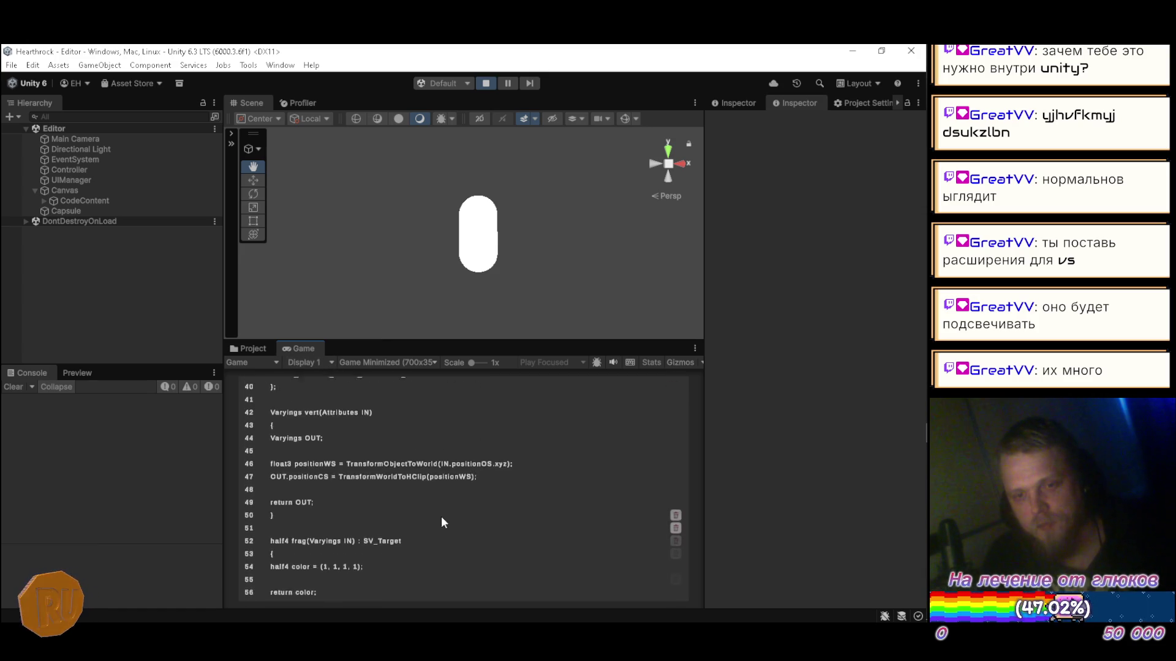
pyautogui.scroll(5, 465, 520)
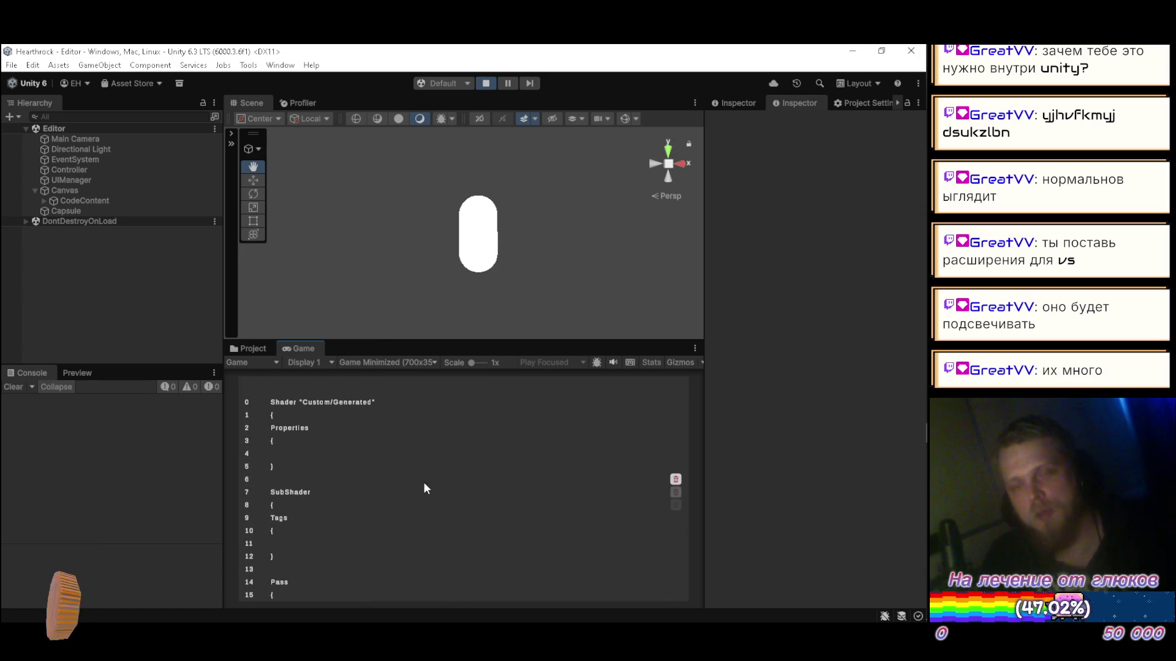
pyautogui.scroll(-9, 420, 473)
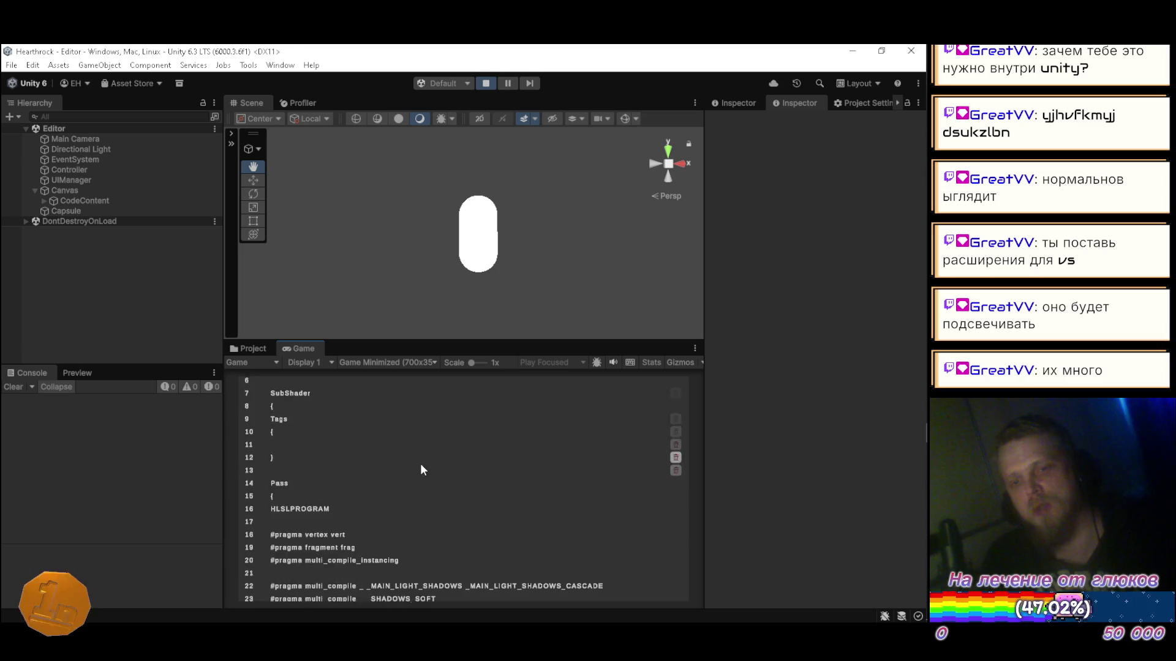
pyautogui.scroll(-7, 419, 466)
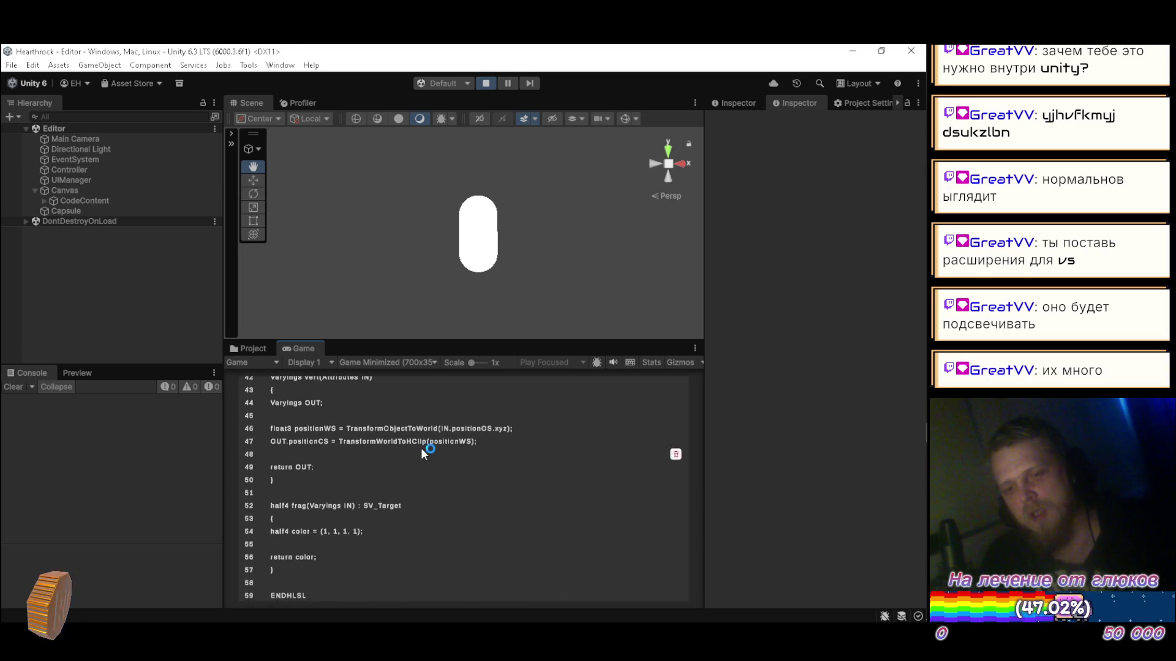
pyautogui.scroll(11, 420, 467)
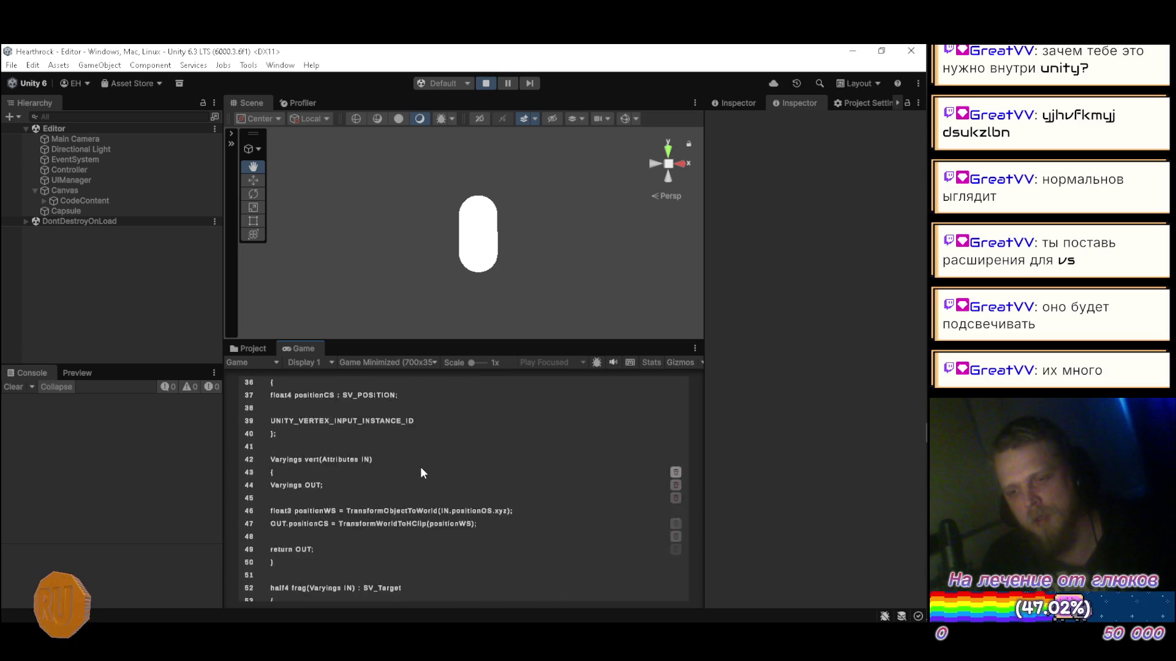
pyautogui.scroll(5, 425, 471)
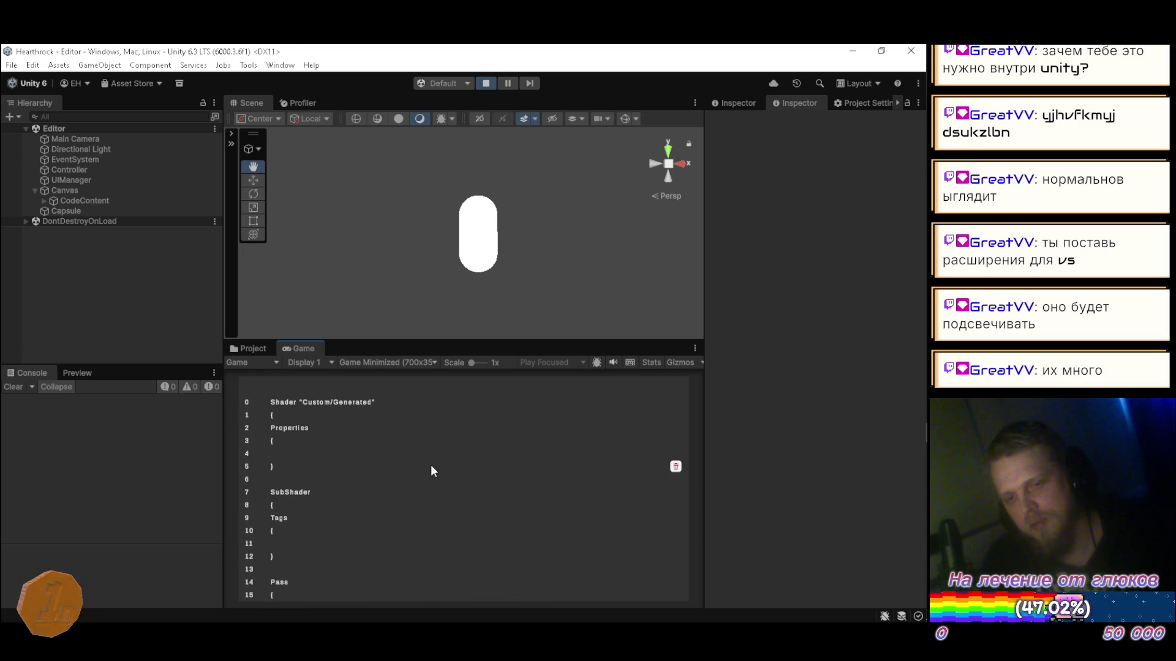
pyautogui.scroll(-11, 427, 456)
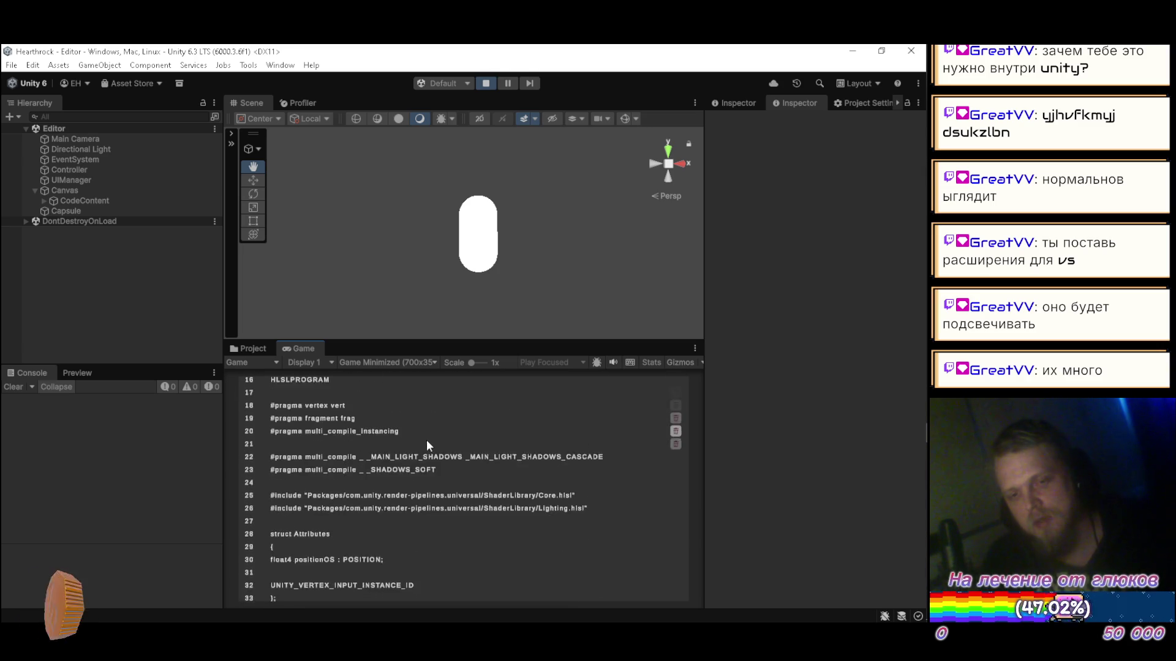
pyautogui.scroll(-4, 426, 447)
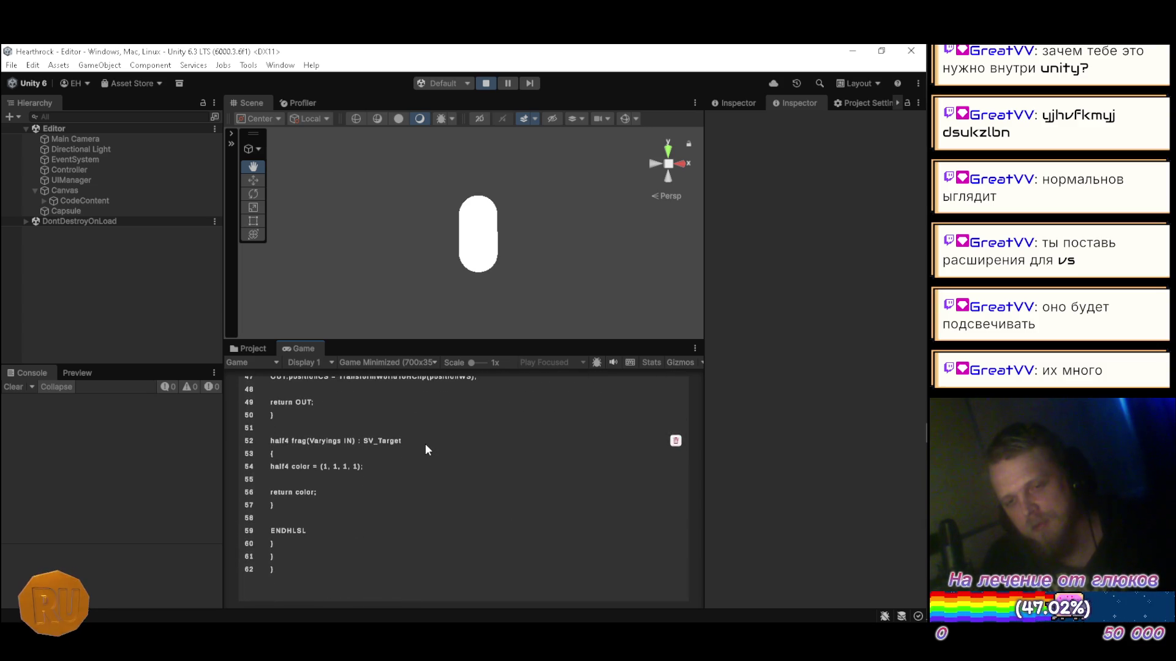
pyautogui.scroll(13, 439, 539)
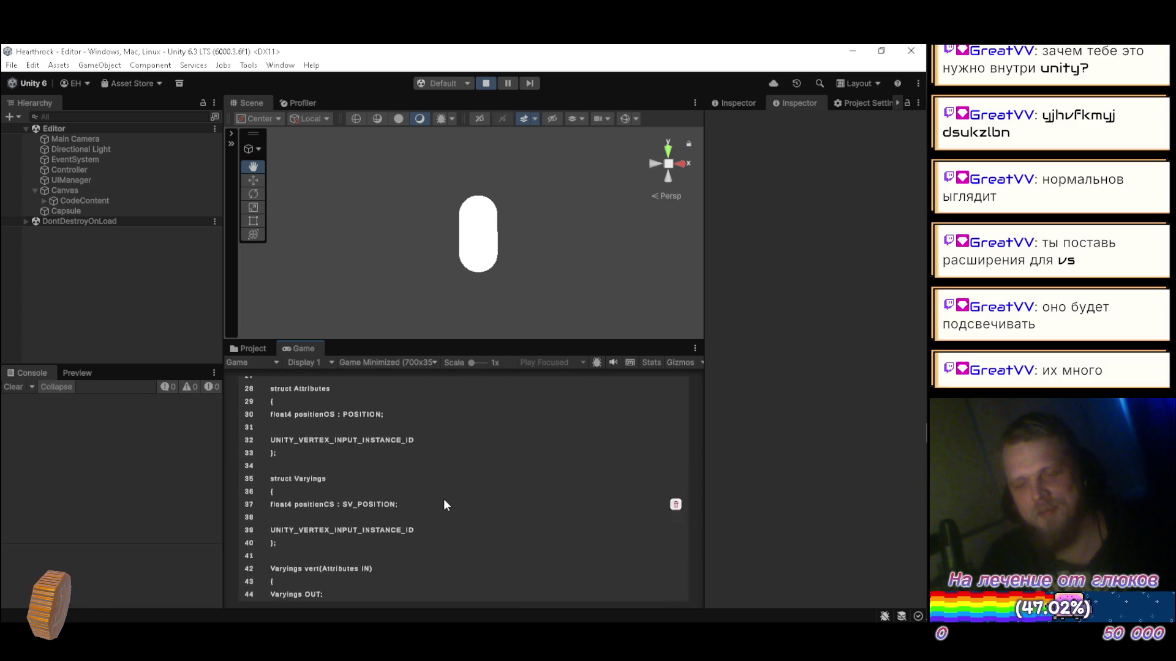
pyautogui.scroll(2, 451, 490)
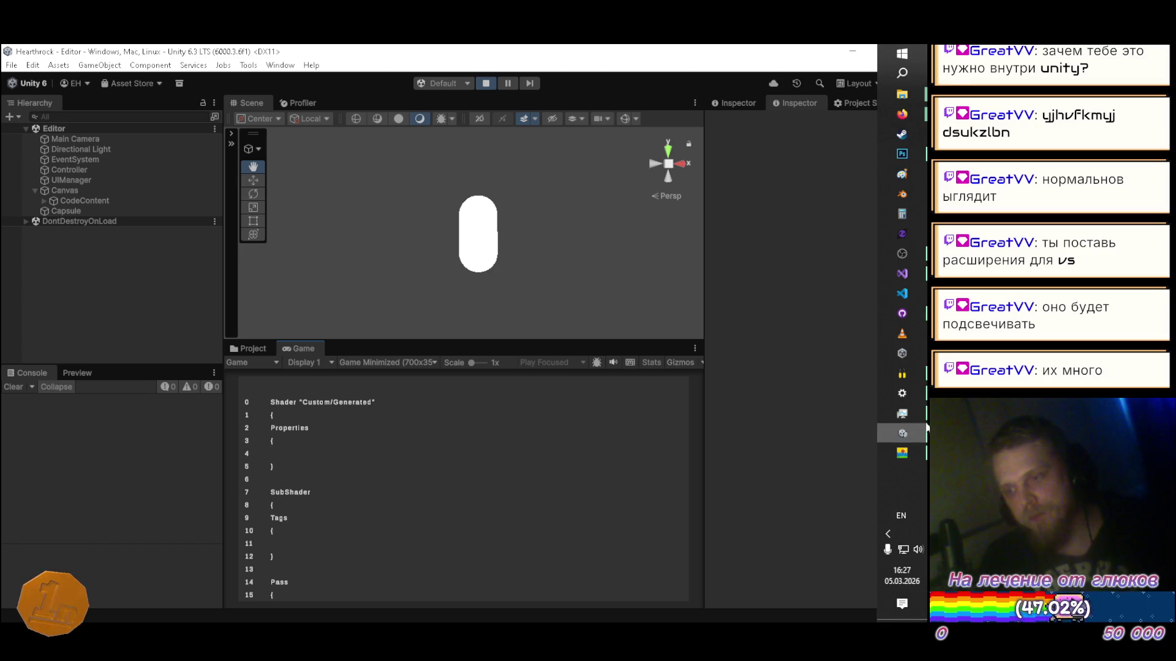
pyautogui.click(899, 275)
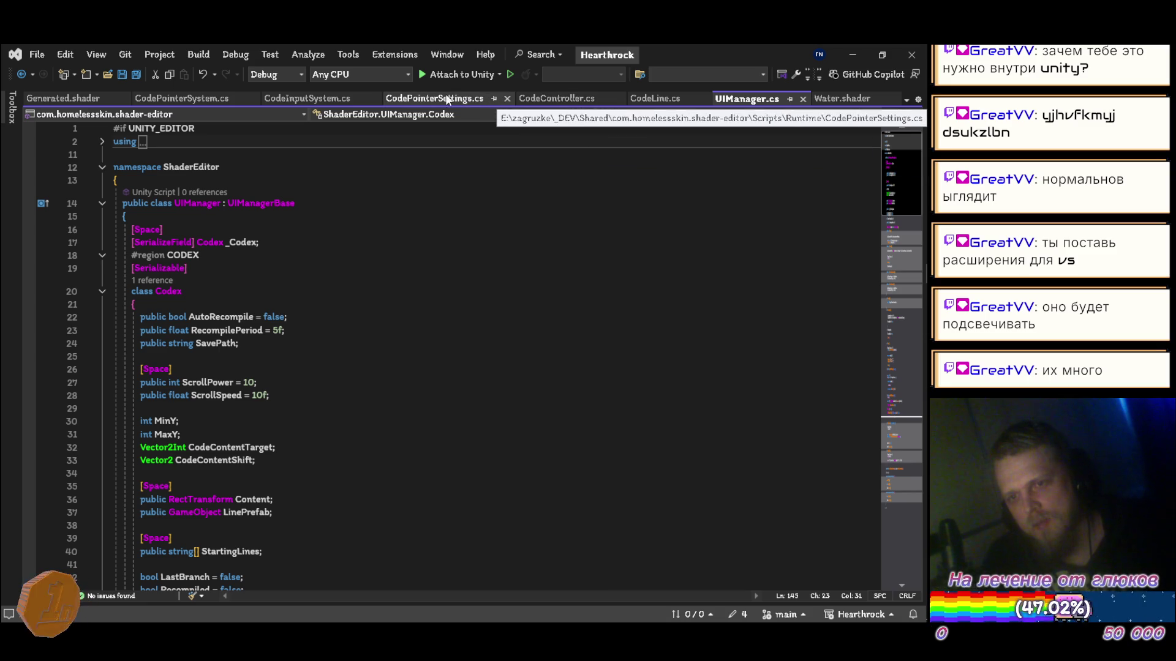
# Step: Look through CodePointerSettings.cs and CodeInputSystem.cs, then select CodePointerSystem.cs's TypeSettings line 14
pyautogui.click(418, 100)
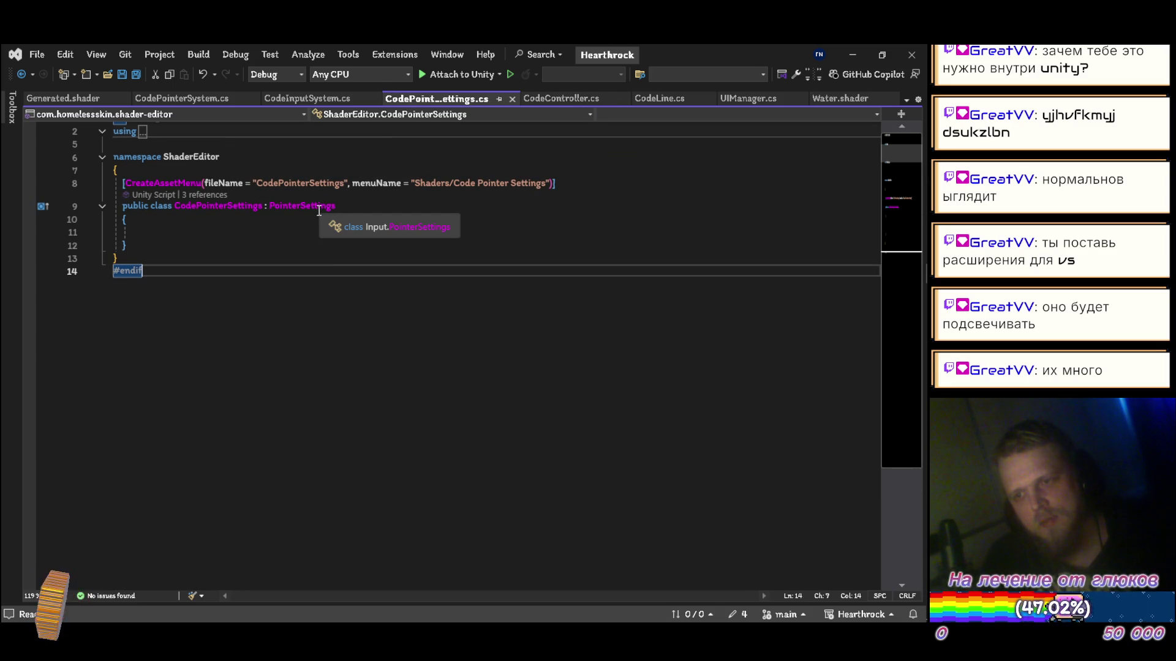
pyautogui.click(305, 100)
pyautogui.click(183, 100)
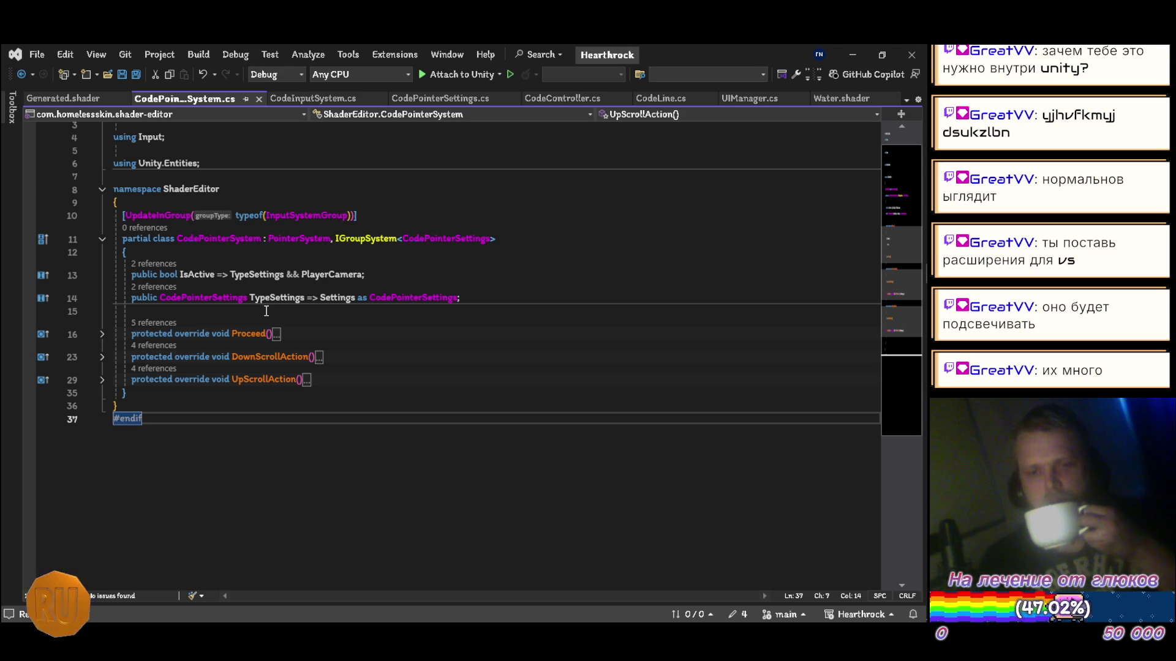
pyautogui.tripleClick(474, 300)
pyautogui.click(517, 291)
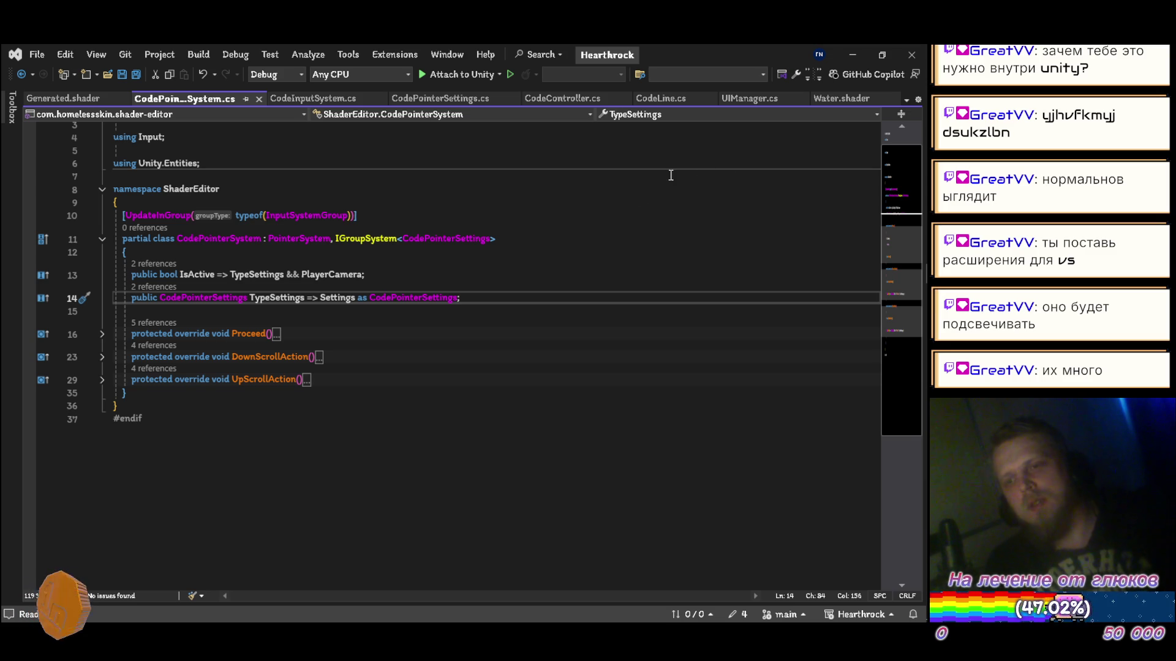
# Step: Switch Visual Studio back to UIManager.cs, then Alt+Tab to the Unity Editor
pyautogui.click(741, 100)
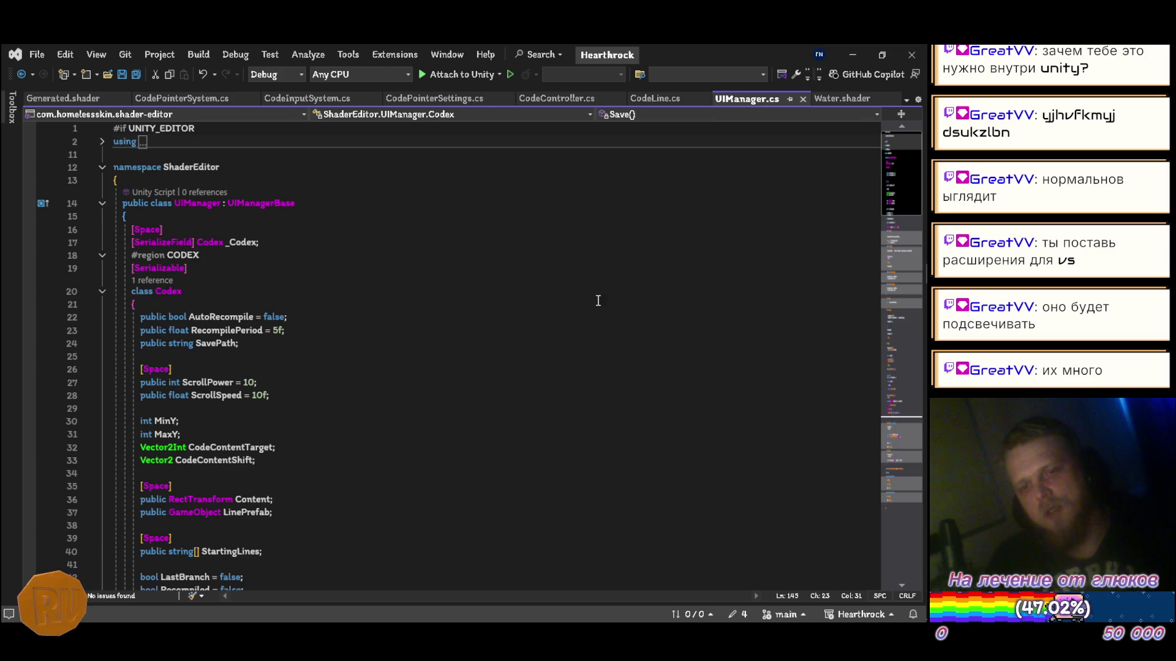
pyautogui.hotkey('alt', 'Tab')
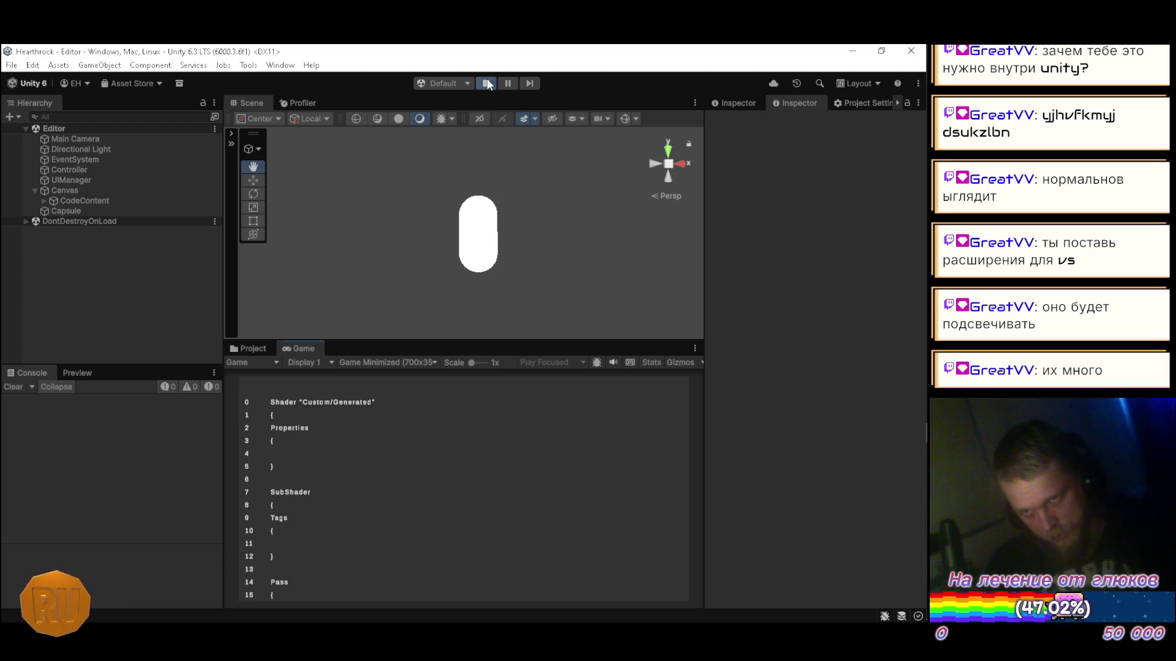
# Step: Stop the game and open the Line prefab from the Shader Editor prefabs folder
pyautogui.hotkey('ctrl', 'p')
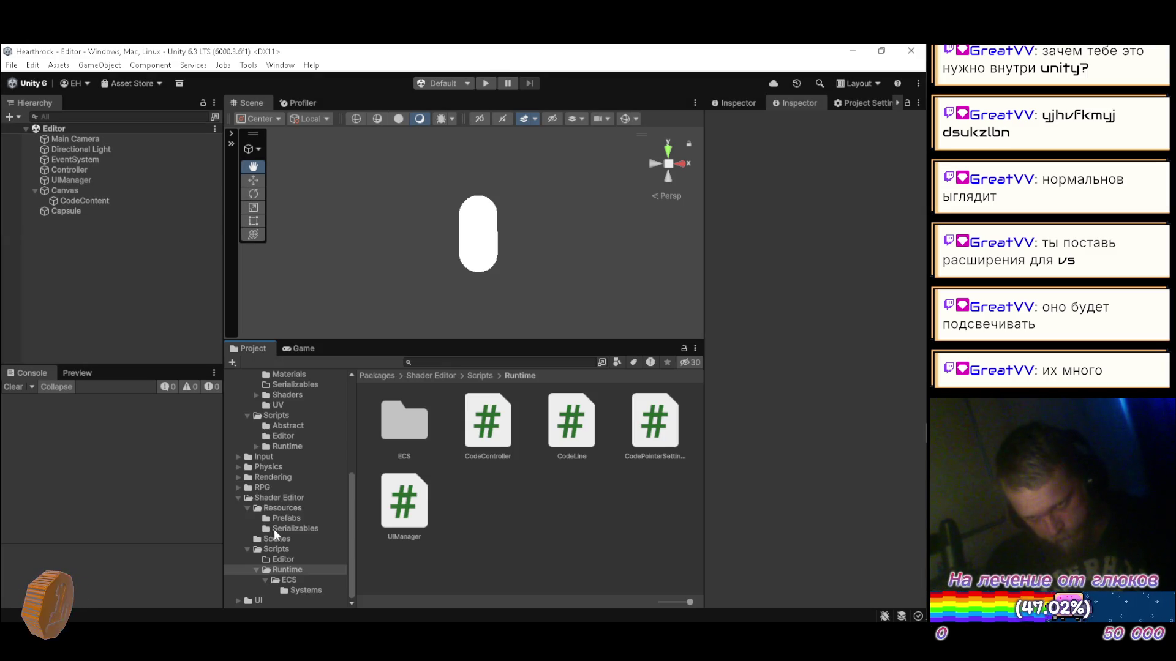
pyautogui.click(295, 518)
pyautogui.click(402, 437)
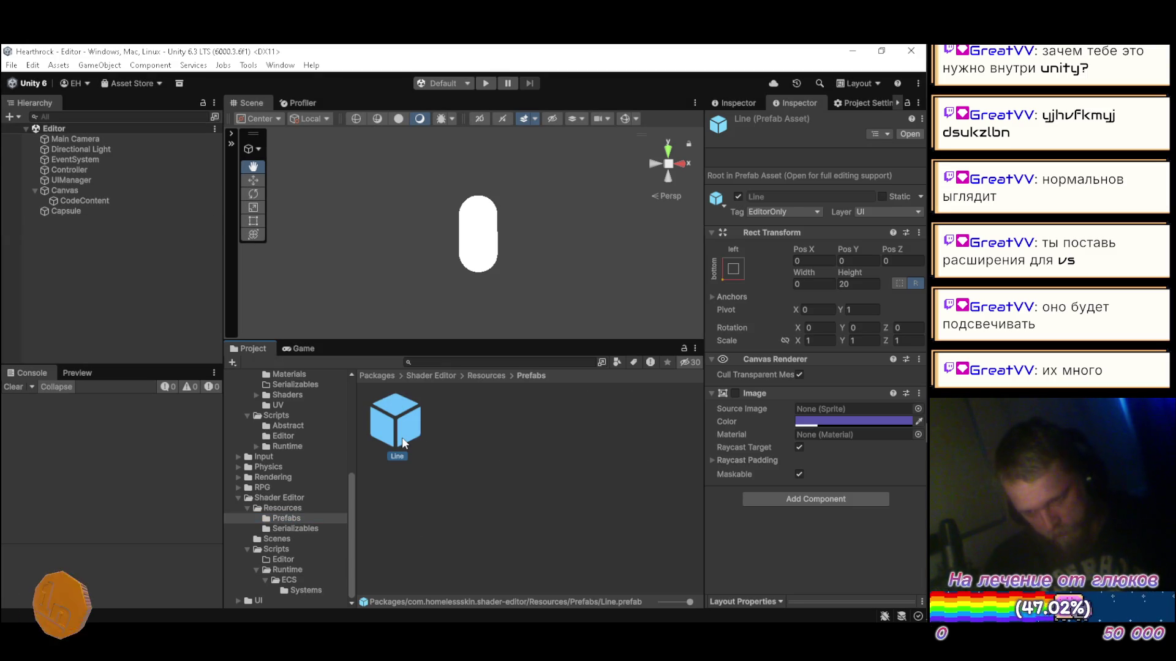
pyautogui.doubleClick(402, 439)
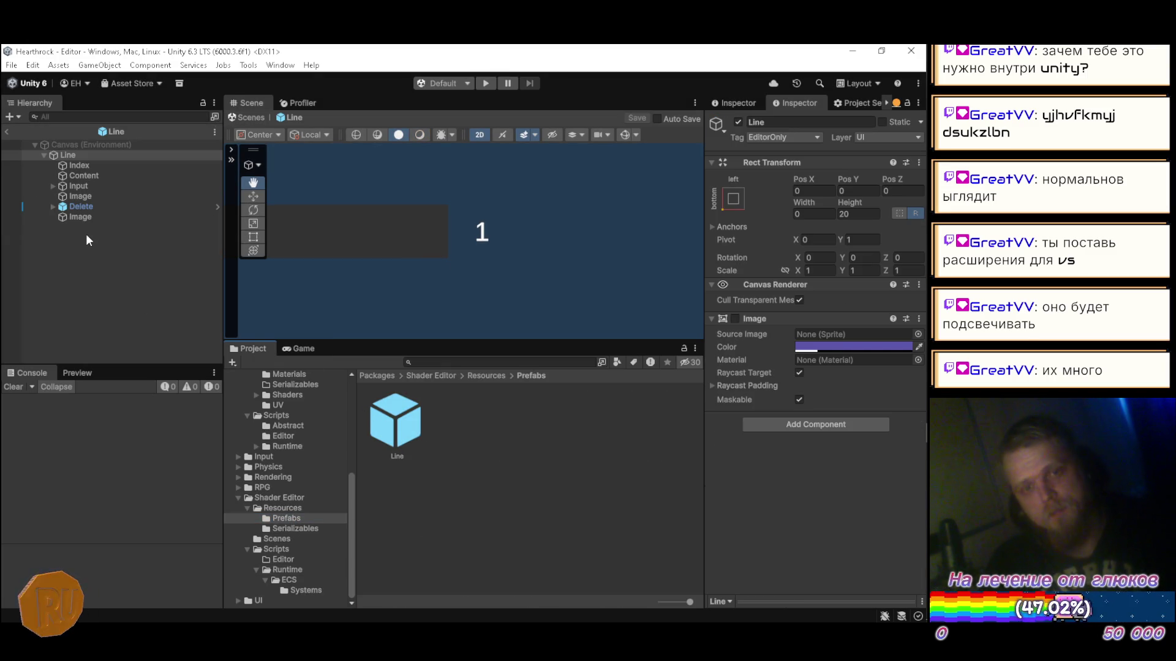
# Step: Copy the Delete button, rename the copy Duplicate, move it above Delete, and save
pyautogui.click(93, 202)
pyautogui.hotkey('ctrl', 'd')
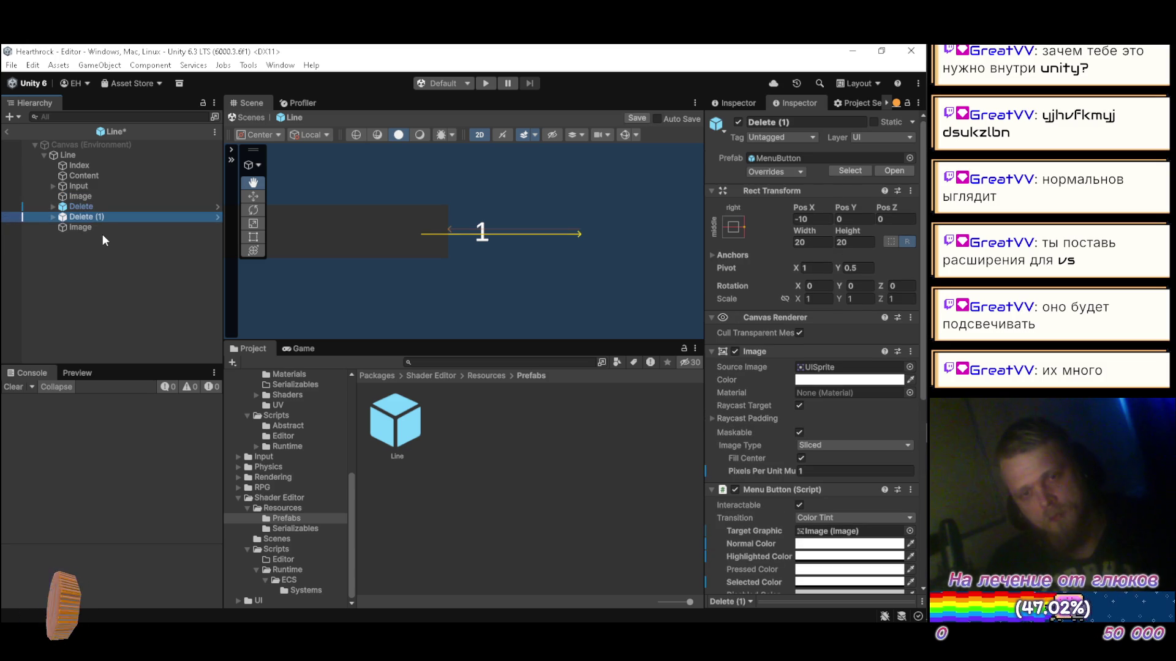
pyautogui.press('F2')
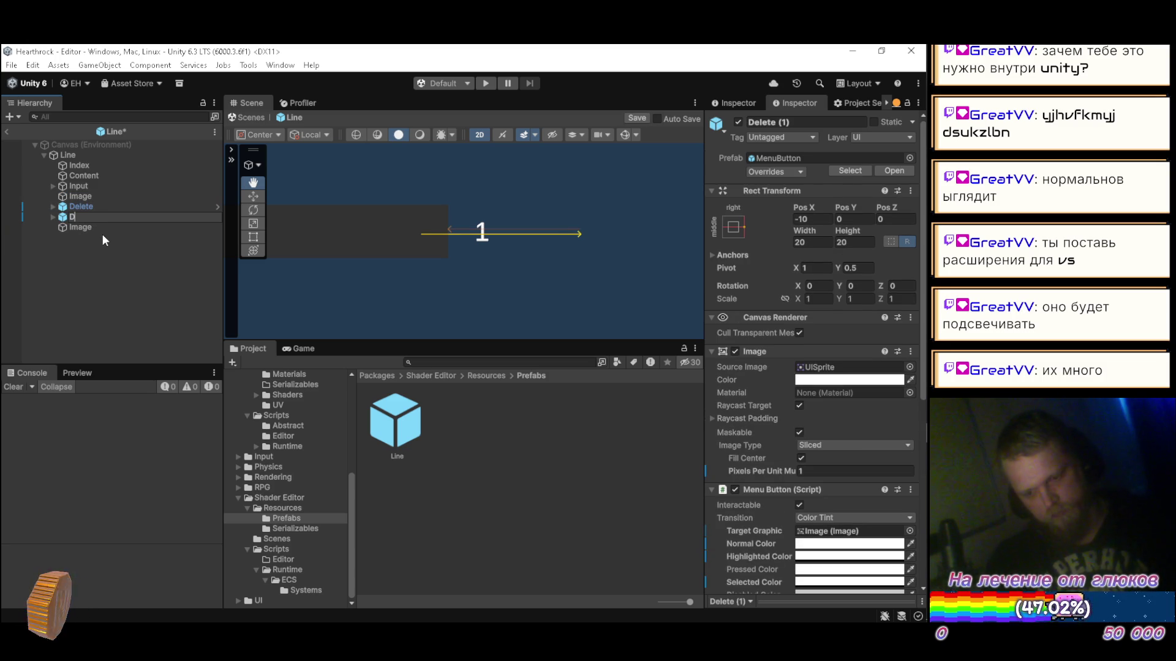
pyautogui.write('uplicate')
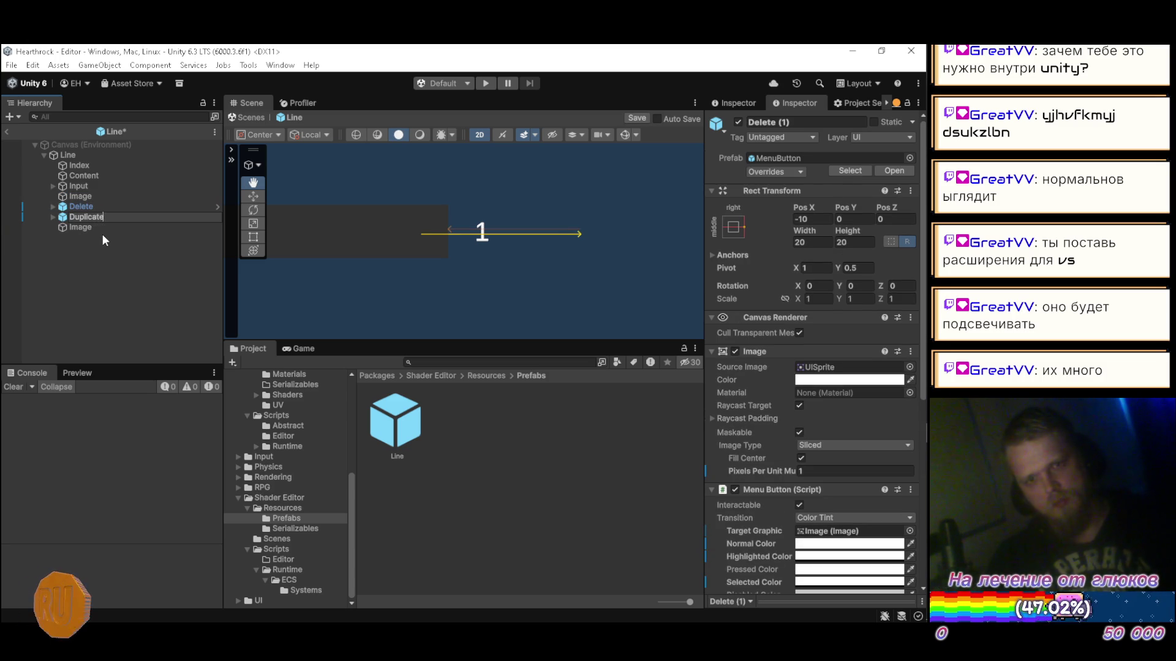
pyautogui.press('Return')
pyautogui.moveTo(102, 216); pyautogui.dragTo(98, 205)
pyautogui.hotkey('ctrl', 's')
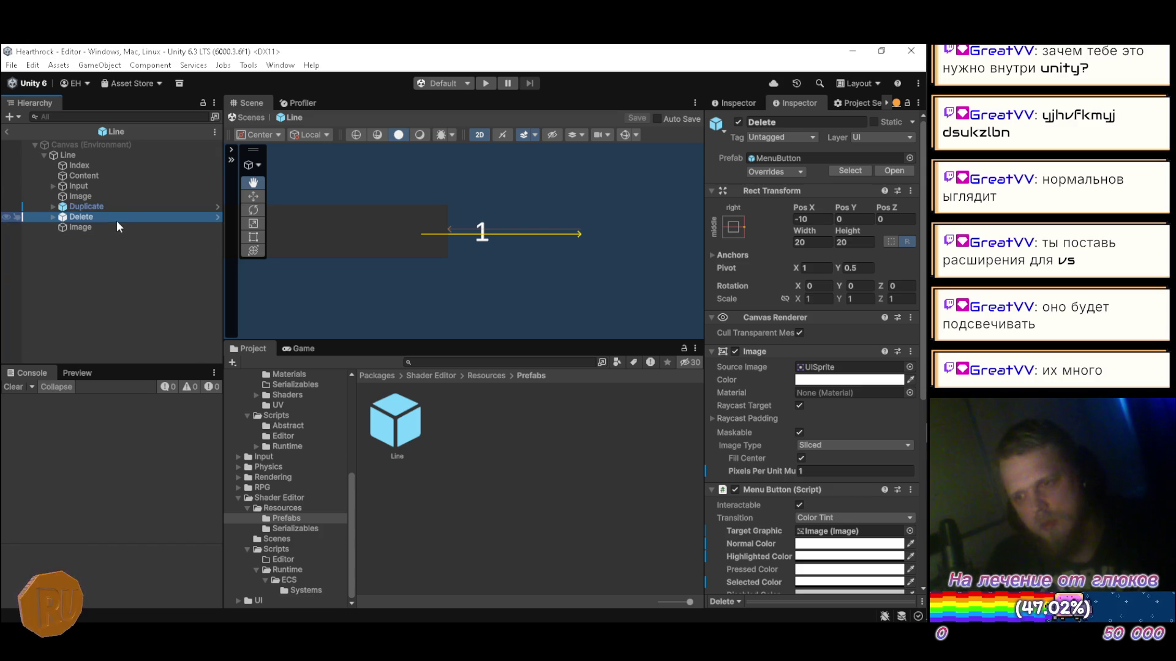
# Step: Set Duplicate's Pos X to -40 and its icon to AddW, then exit the prefab and play
pyautogui.click(833, 219)
pyautogui.write('-40')
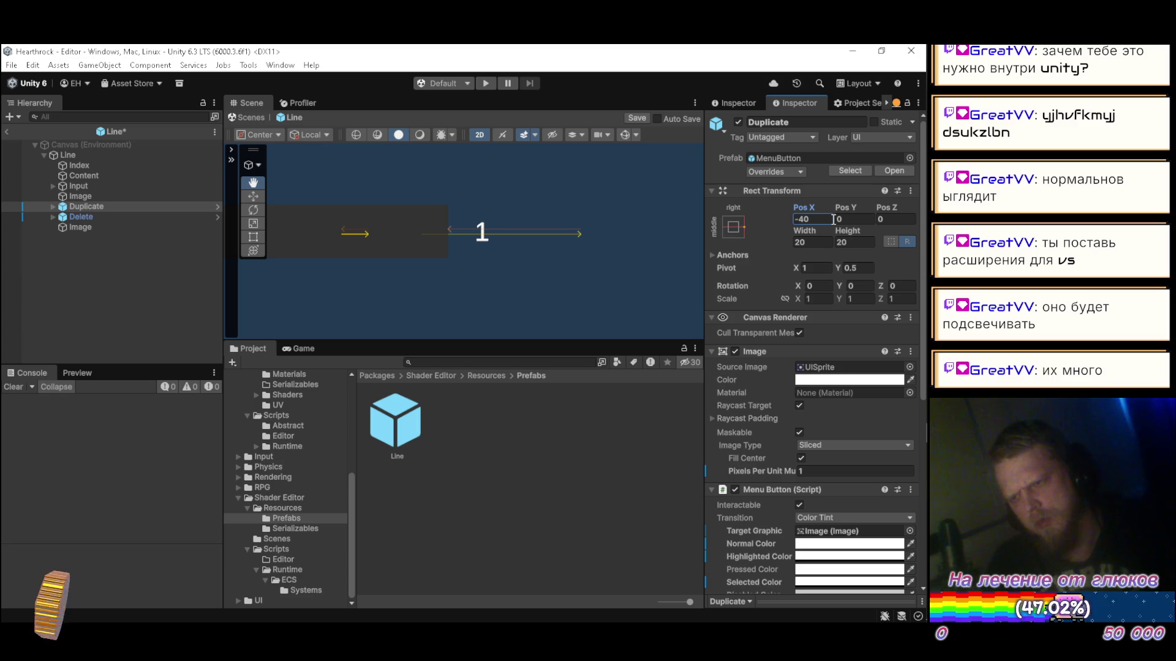
pyautogui.hotkey('ctrl', 's')
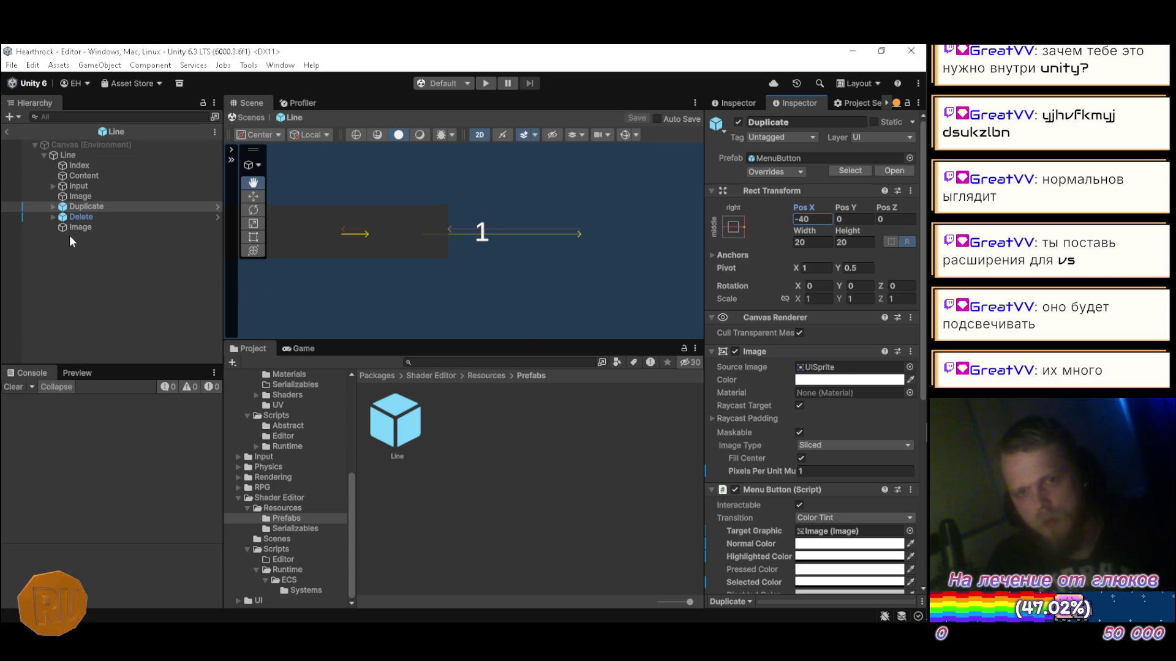
pyautogui.click(54, 206)
pyautogui.click(86, 216)
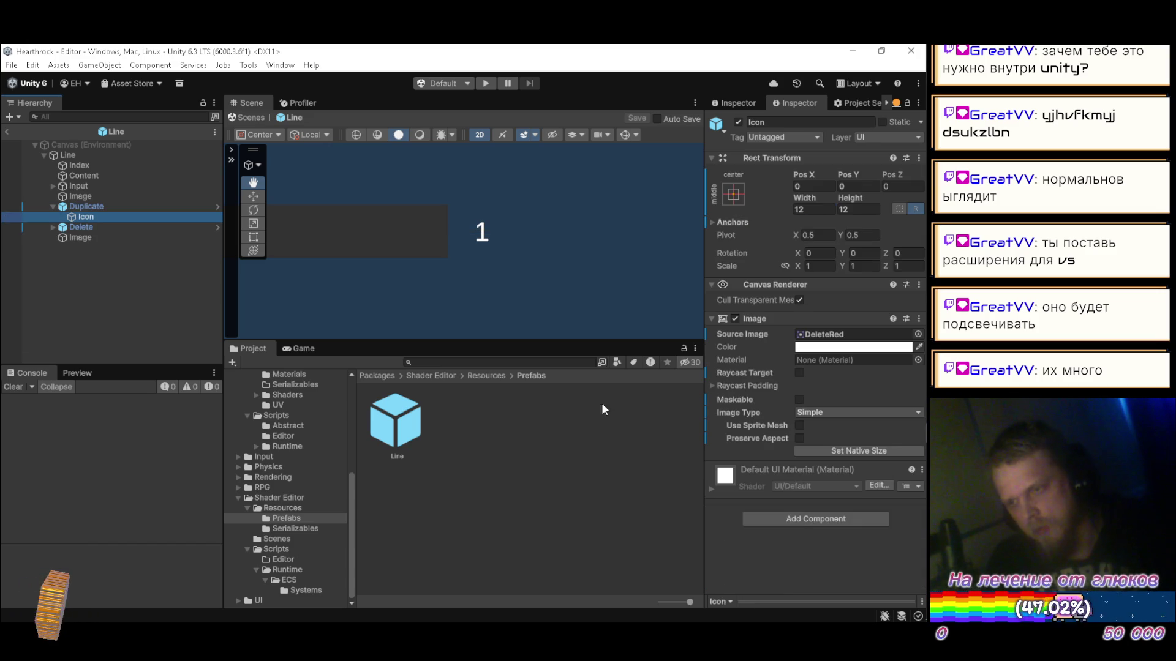
pyautogui.hotkey('ctrl', 'z')
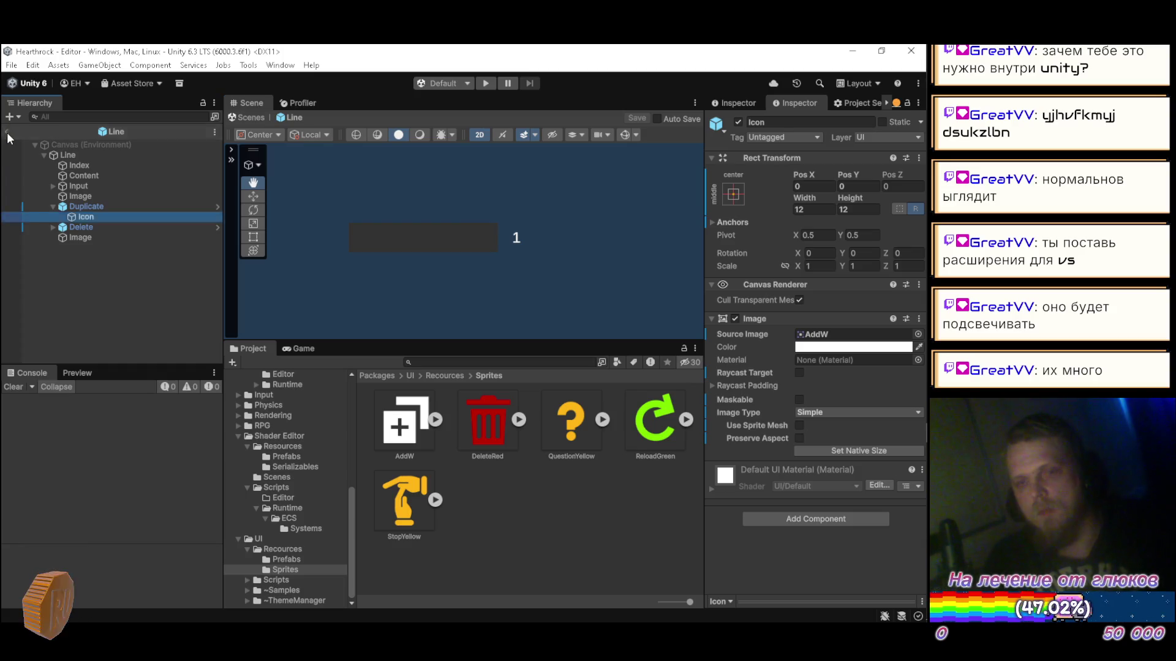
pyautogui.click(7, 133)
pyautogui.click(484, 84)
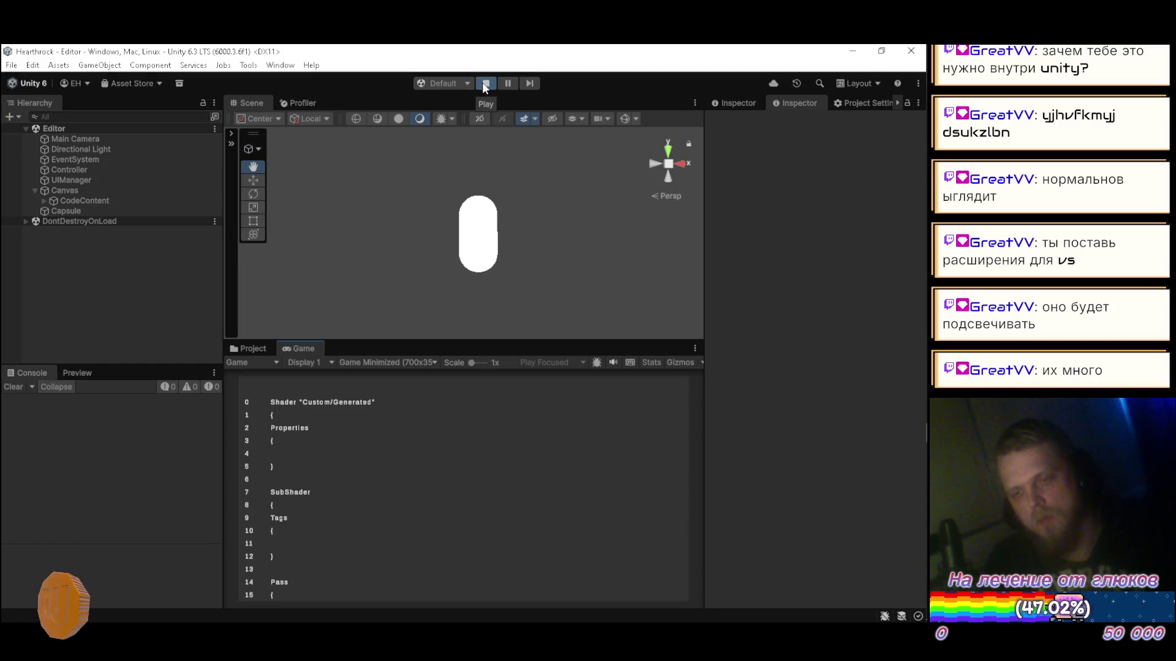
# Step: Inspect the new white button beside the red trash icon on a shader line, then stop Play mode
pyautogui.moveTo(453, 463)
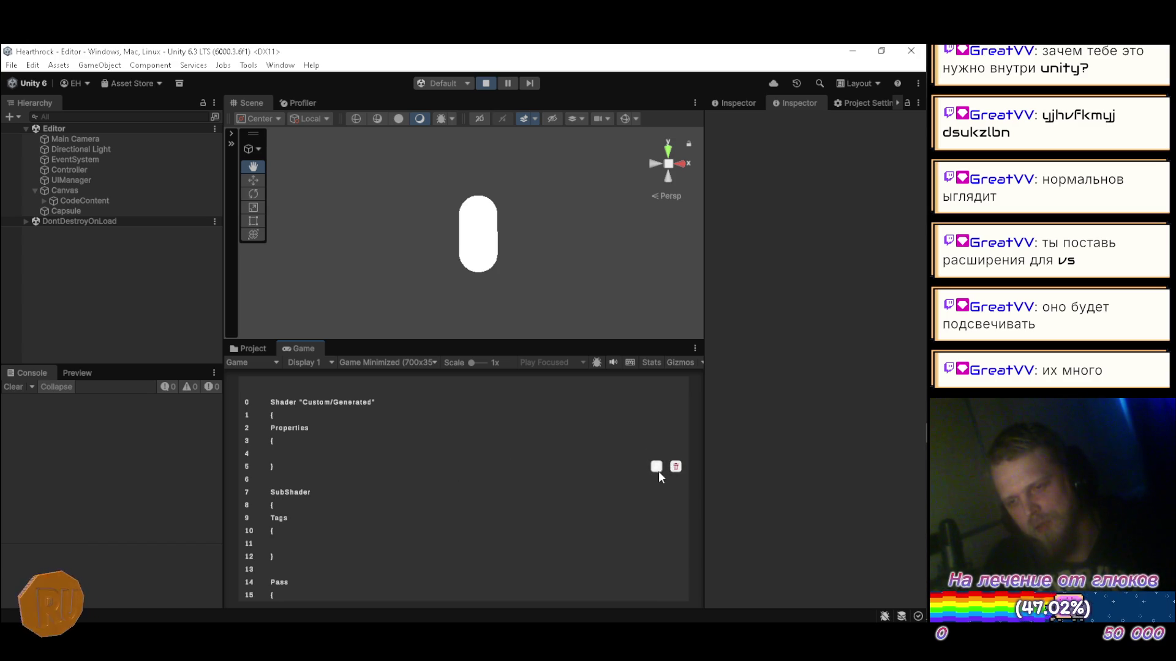
pyautogui.click(486, 83)
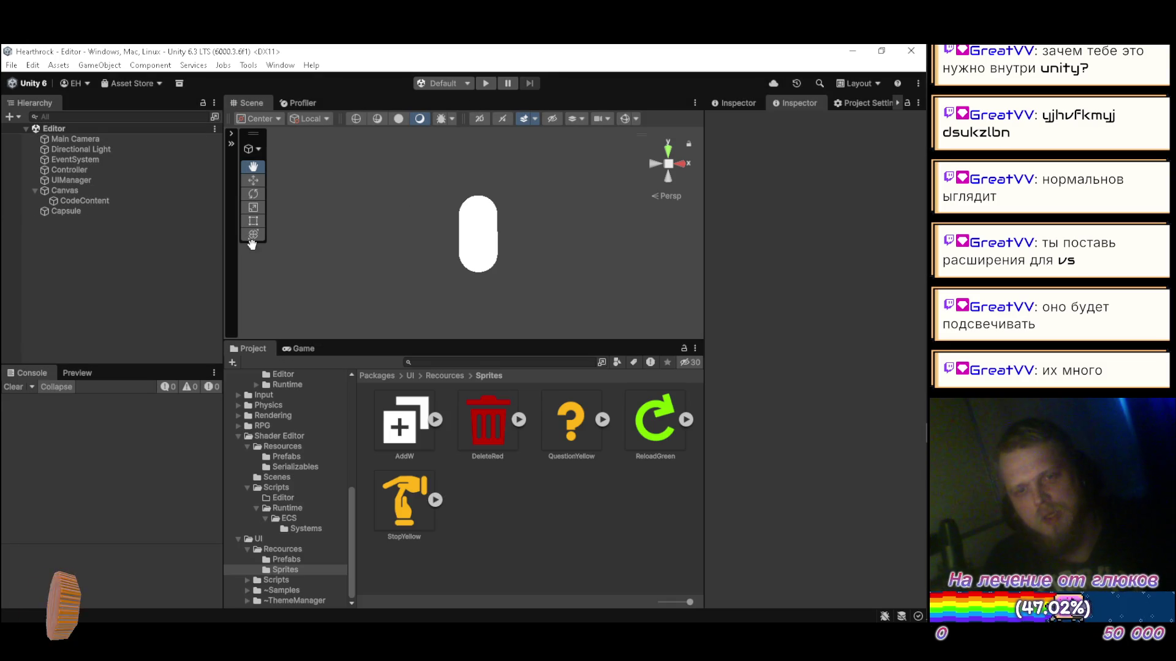
# Step: Open the MenuButton prefab from the UI prefabs folder briefly, then return to the scene
pyautogui.click(288, 558)
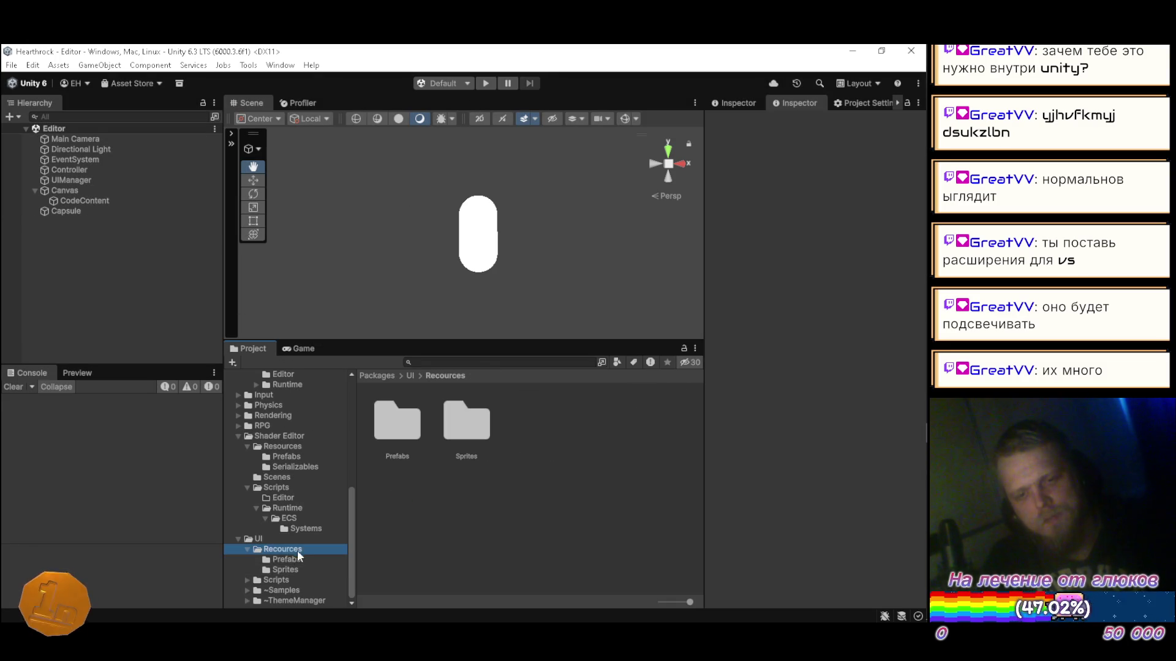
pyautogui.doubleClick(395, 422)
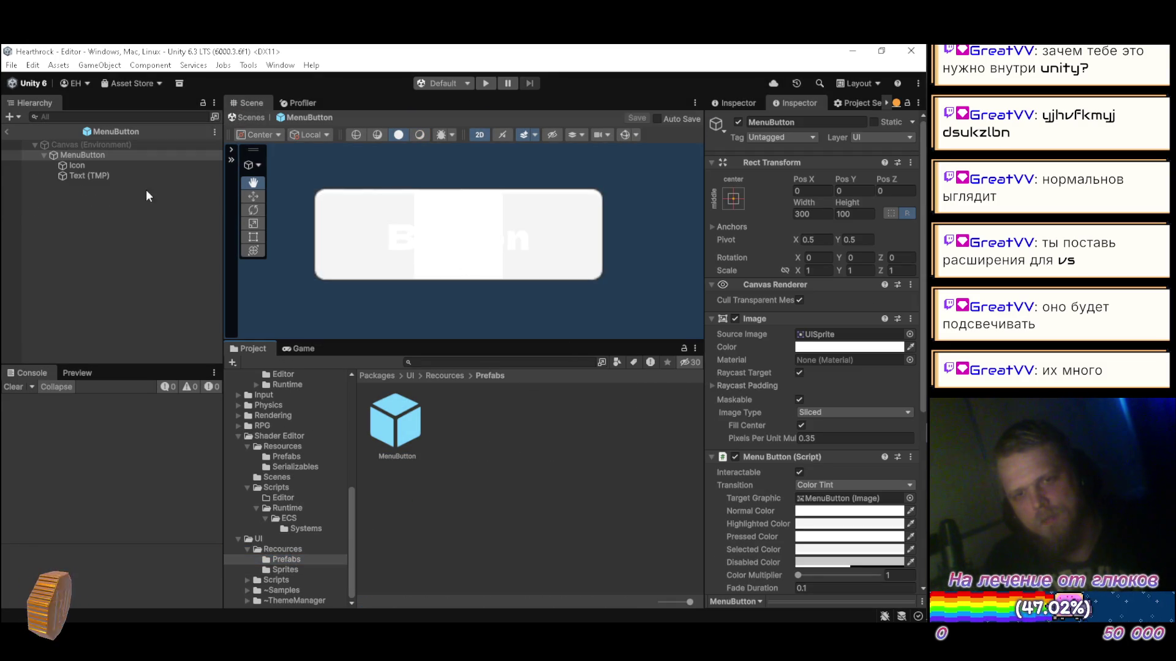
pyautogui.click(25, 154)
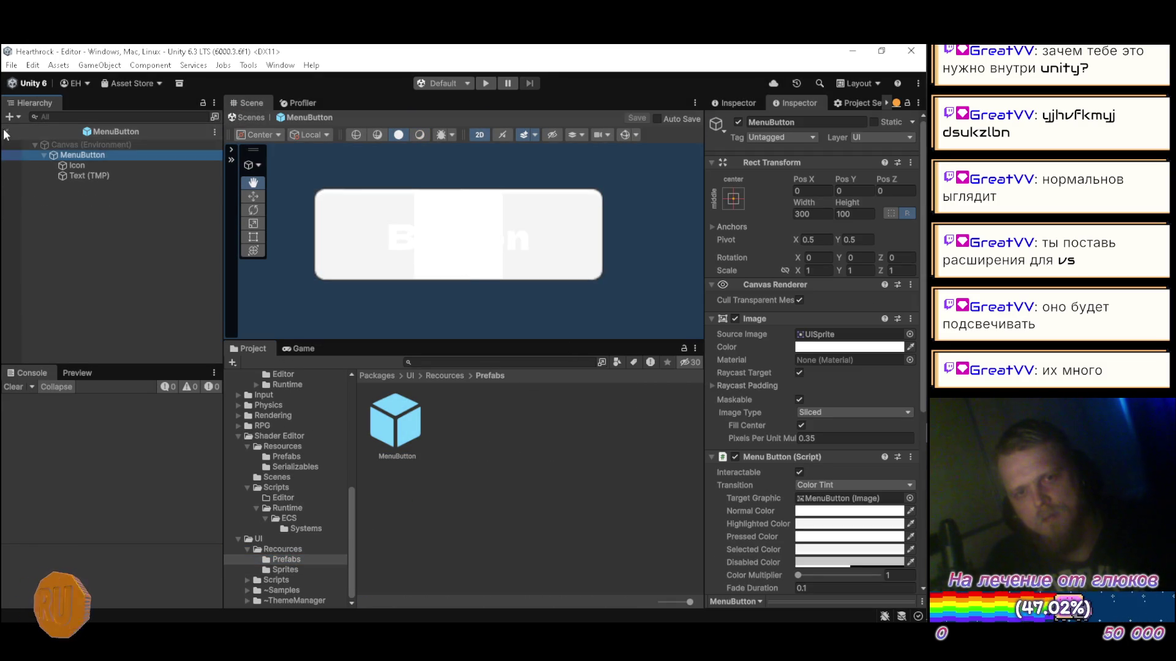
pyautogui.click(5, 133)
# Step: Move the Line prefab's Duplicate button from Pos X -40 to -34 and save the prefab
pyautogui.click(304, 457)
pyautogui.doubleClick(393, 458)
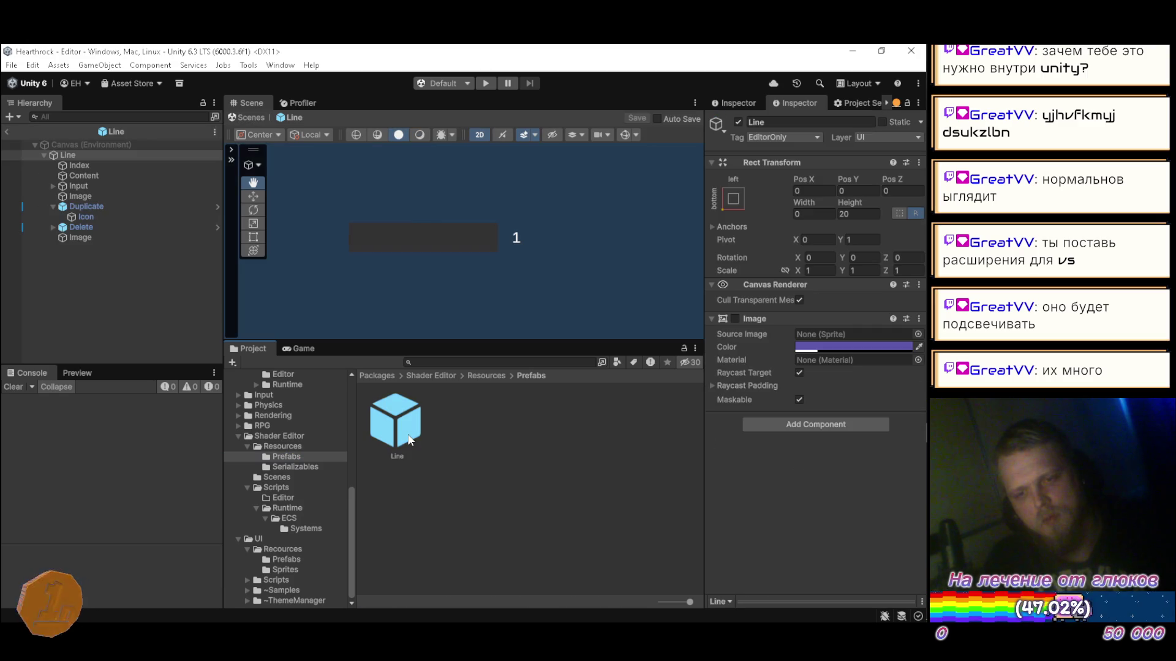
pyautogui.click(101, 207)
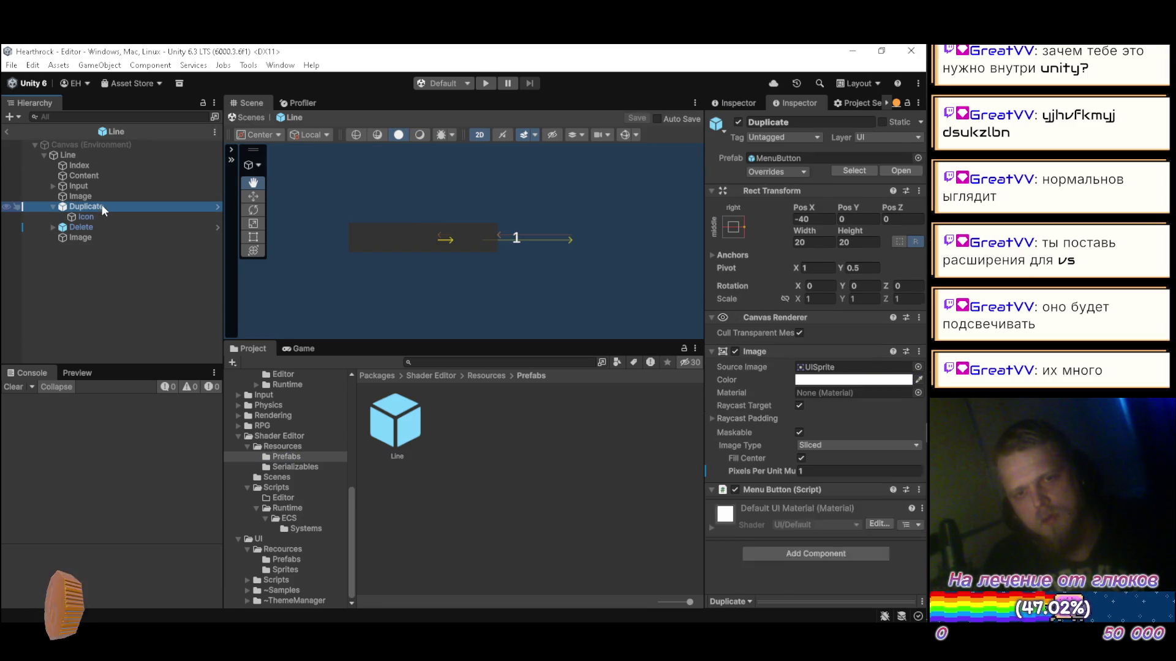
pyautogui.click(825, 223)
pyautogui.press('BackSpace')
pyautogui.write('-3')
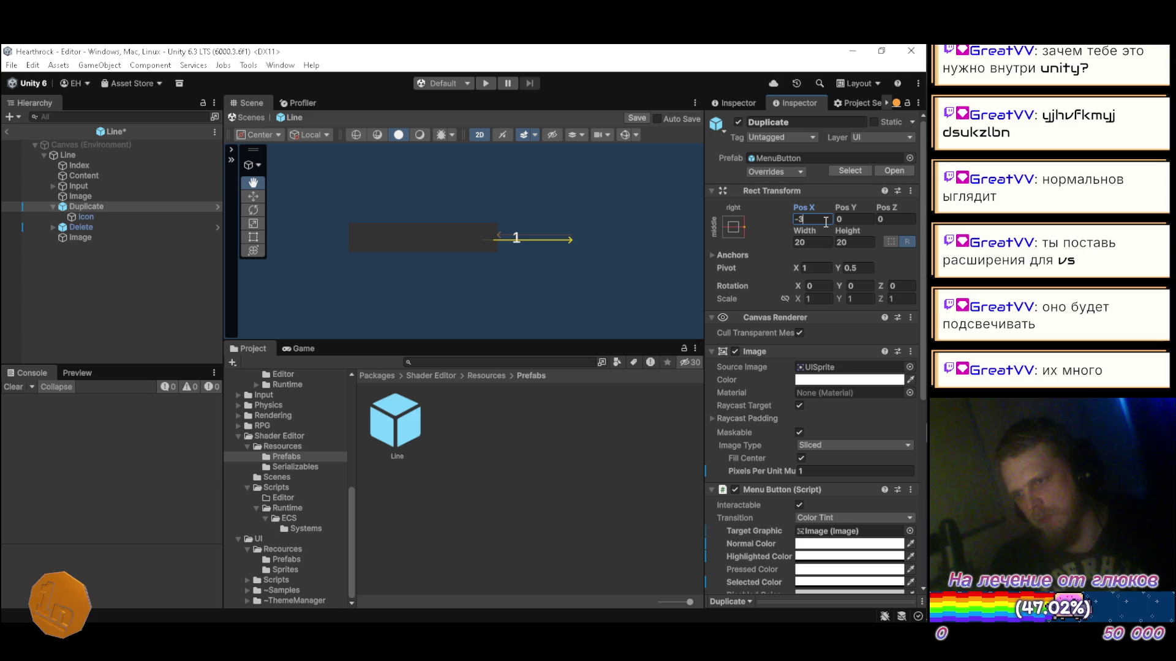
pyautogui.write('4')
pyautogui.click(637, 118)
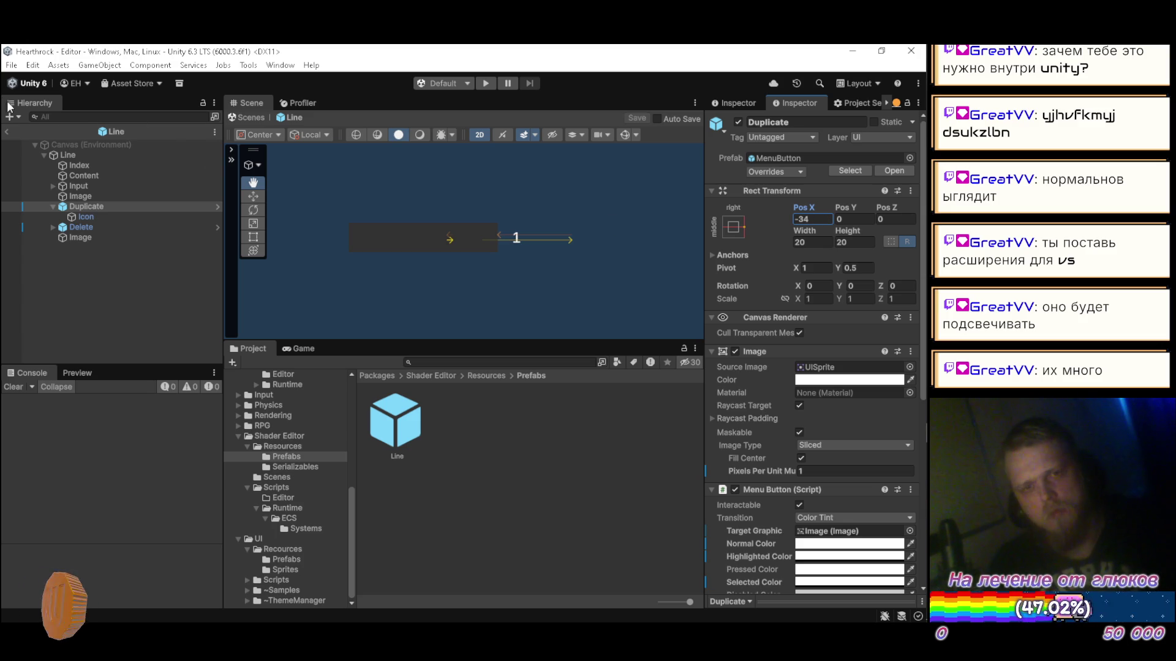
# Step: Exit prefab mode, test the change in Play mode, and reopen the Line prefab
pyautogui.click(6, 132)
pyautogui.click(485, 83)
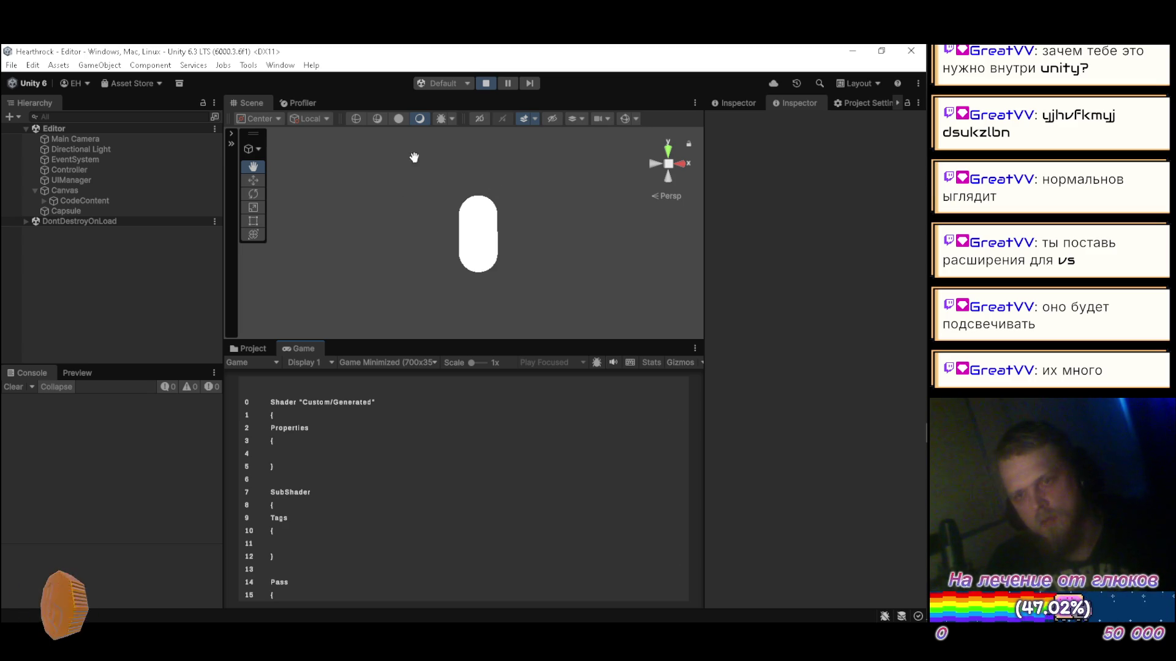
pyautogui.click(485, 83)
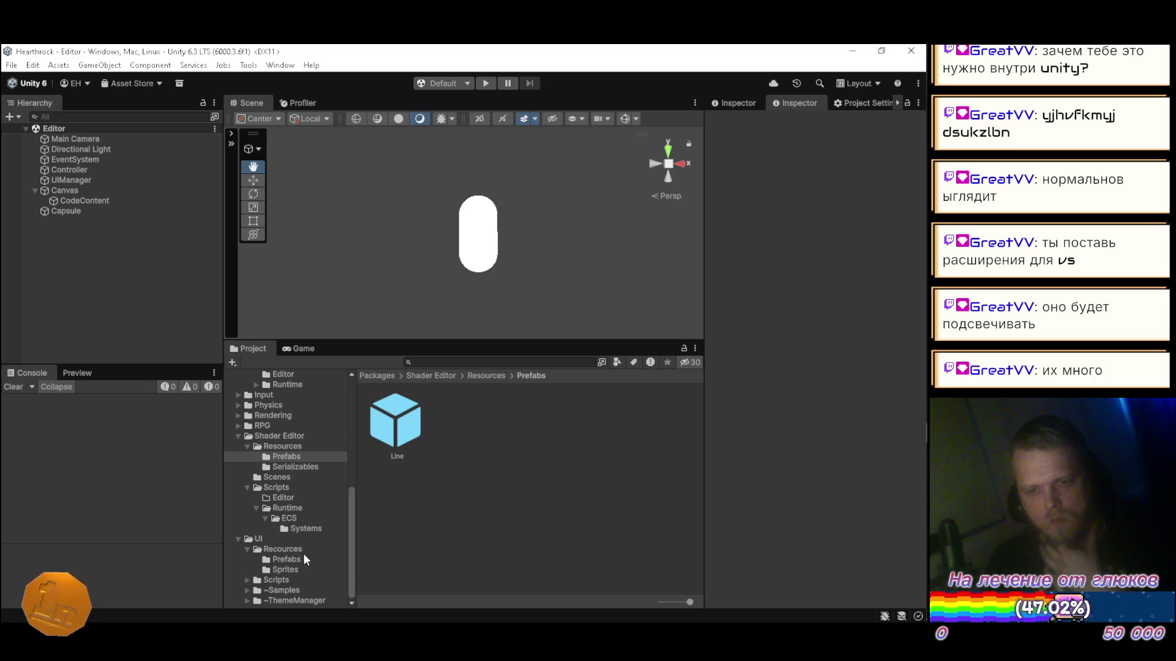
pyautogui.doubleClick(395, 435)
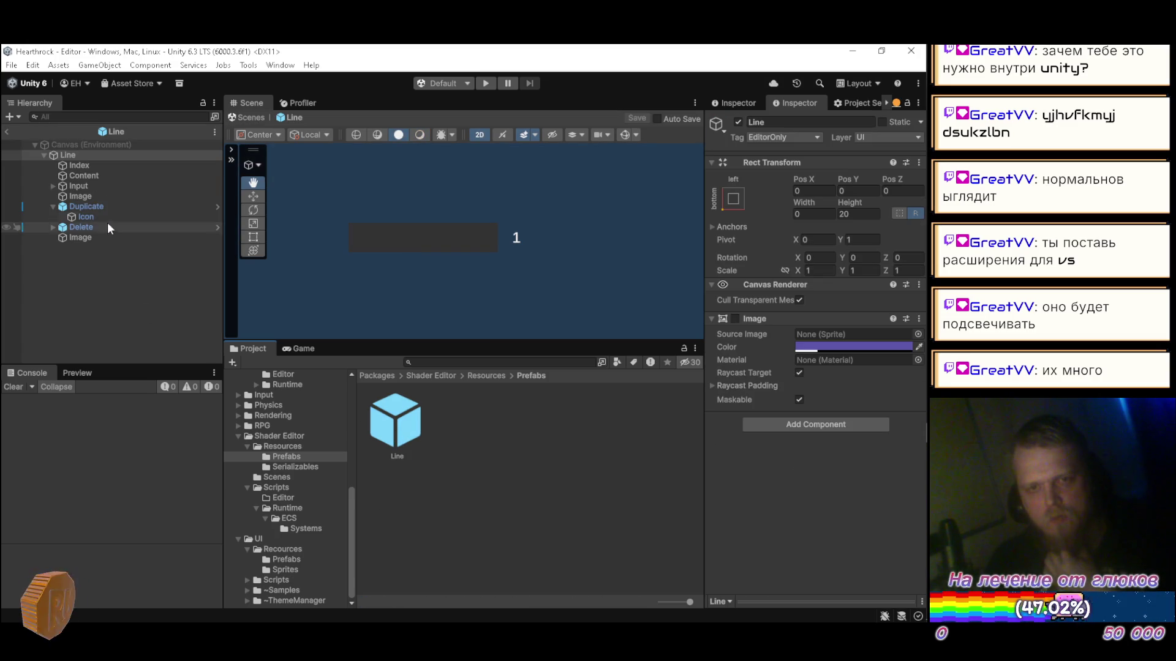
# Step: Darken the Duplicate button's Image colour to grey 6C6C6C
pyautogui.click(53, 207)
pyautogui.click(76, 207)
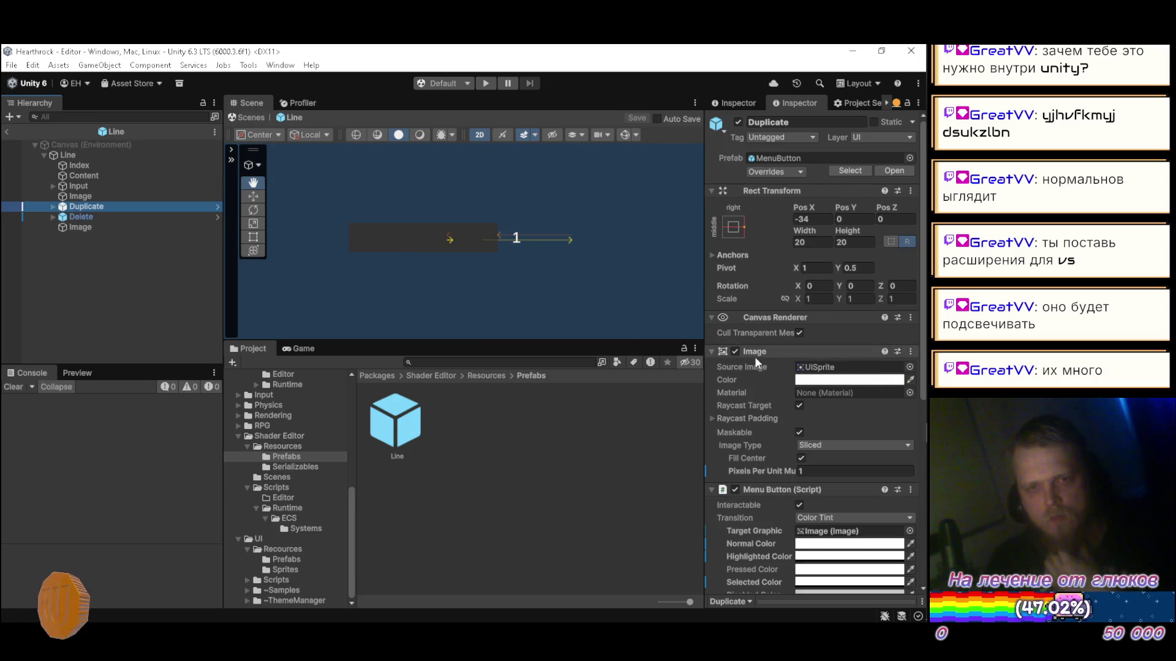
pyautogui.click(814, 379)
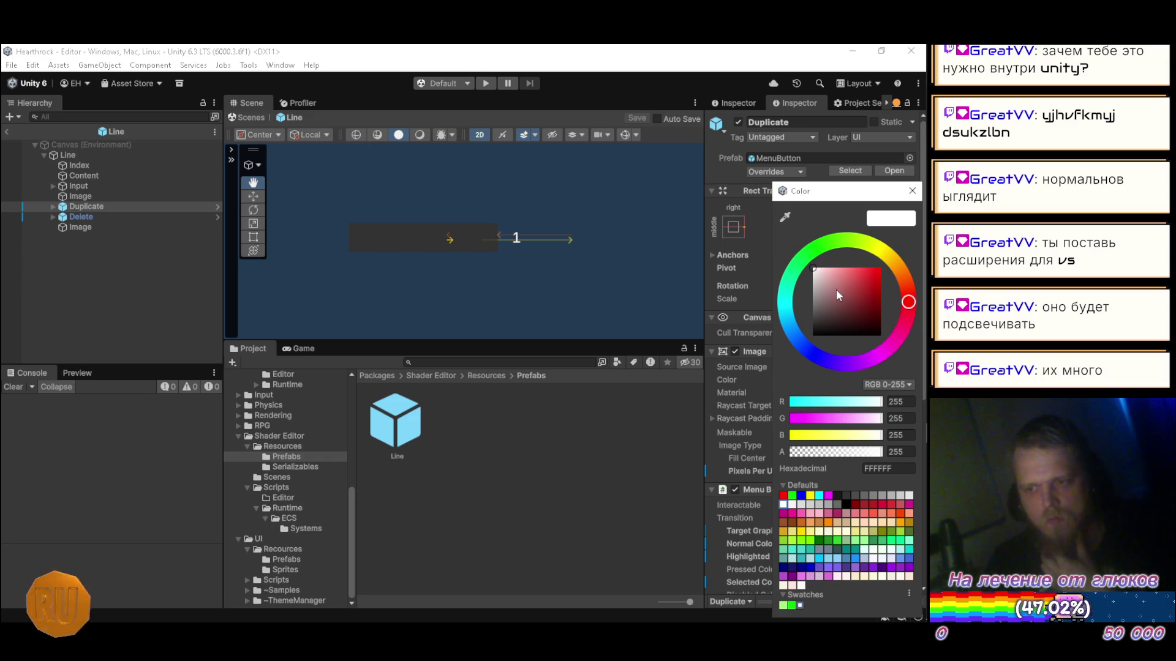
pyautogui.moveTo(817, 278); pyautogui.dragTo(770, 313)
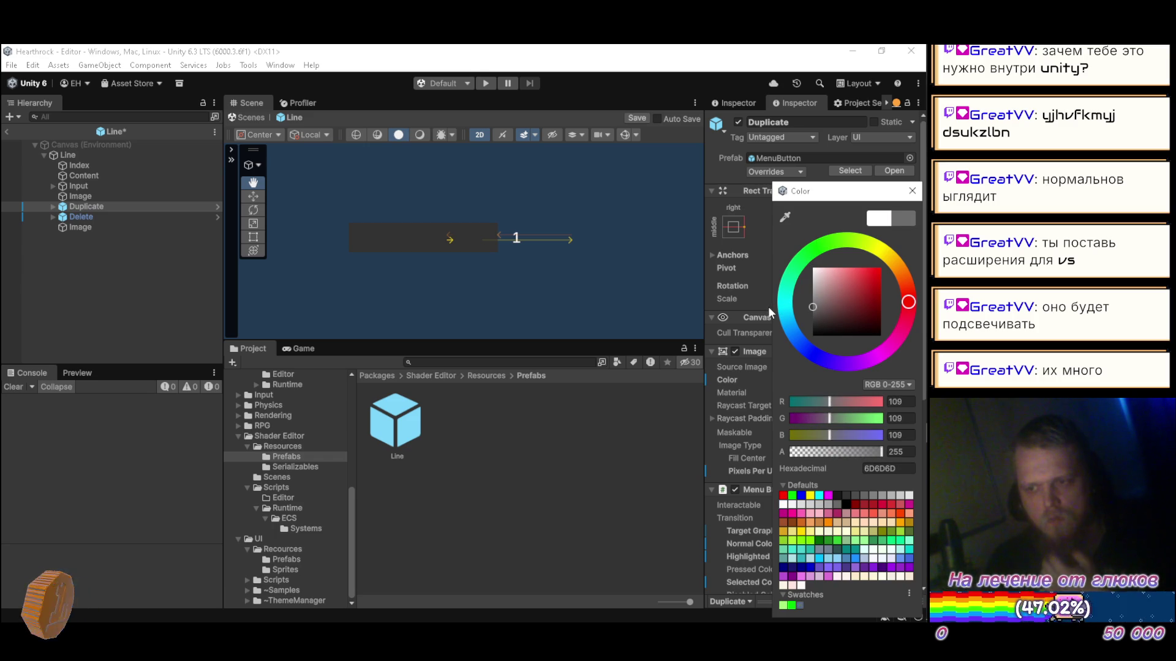
pyautogui.click(913, 191)
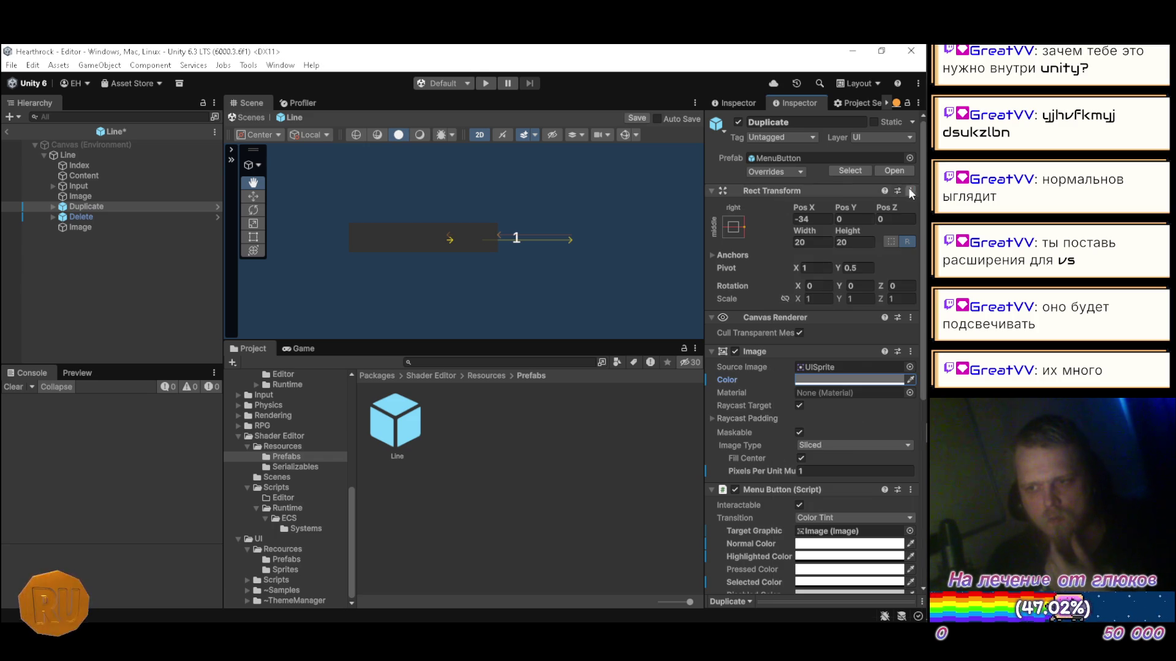
pyautogui.click(893, 381)
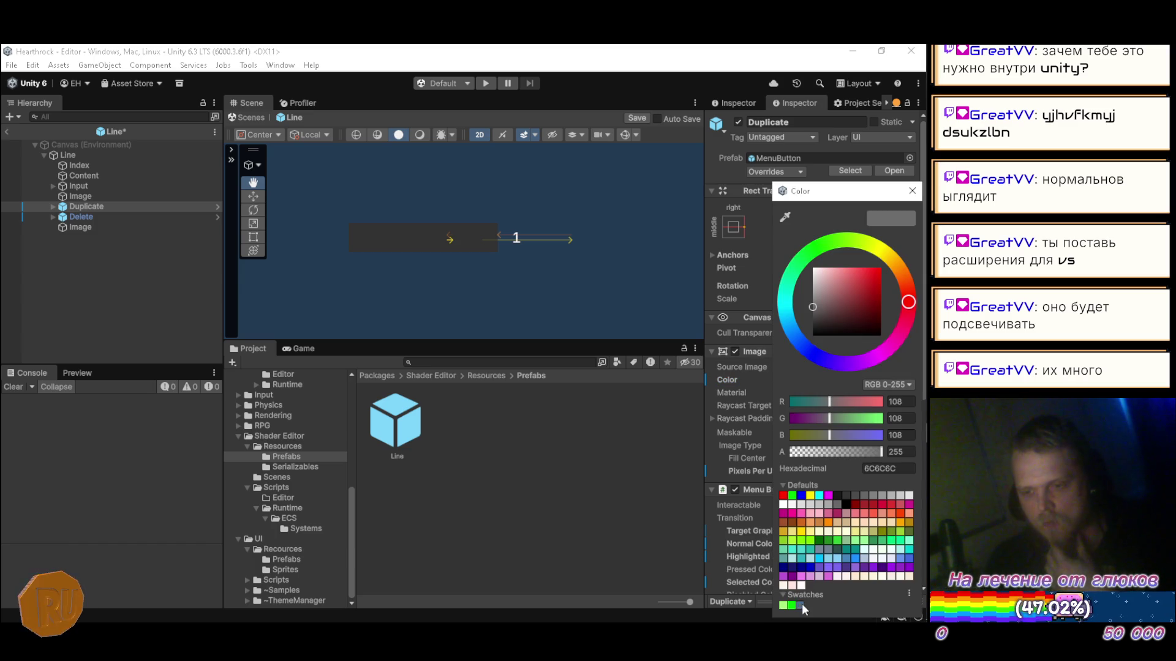
pyautogui.click(912, 191)
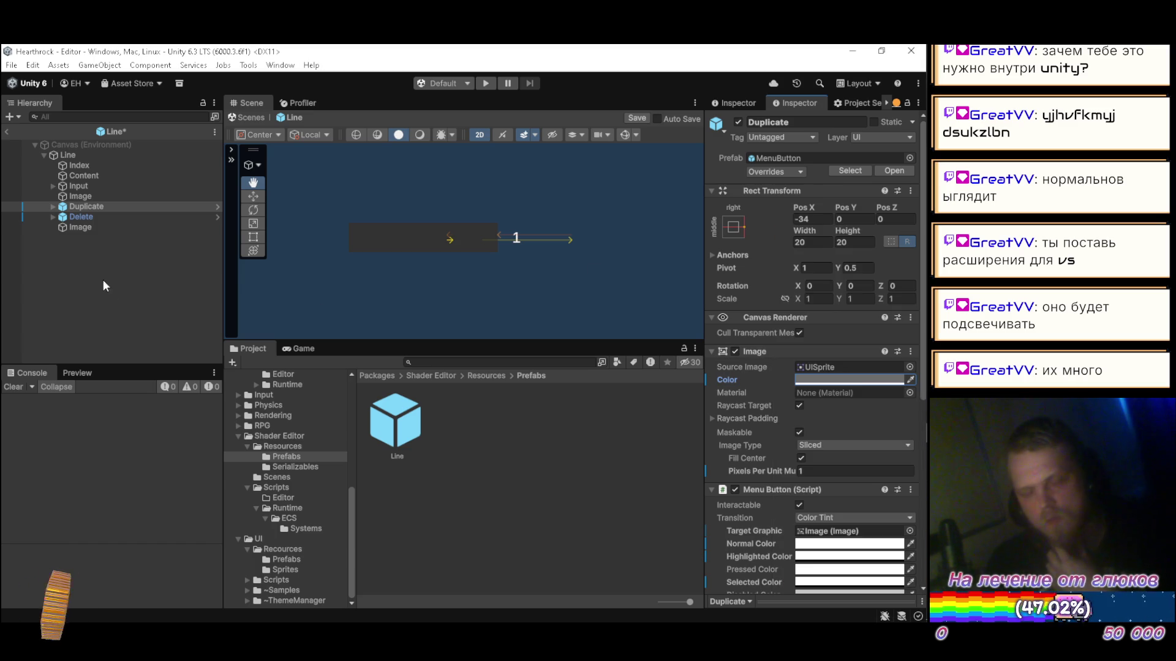
# Step: Give the Delete button the same grey 6C6C6C, save the Line prefab, and run the game
pyautogui.click(81, 217)
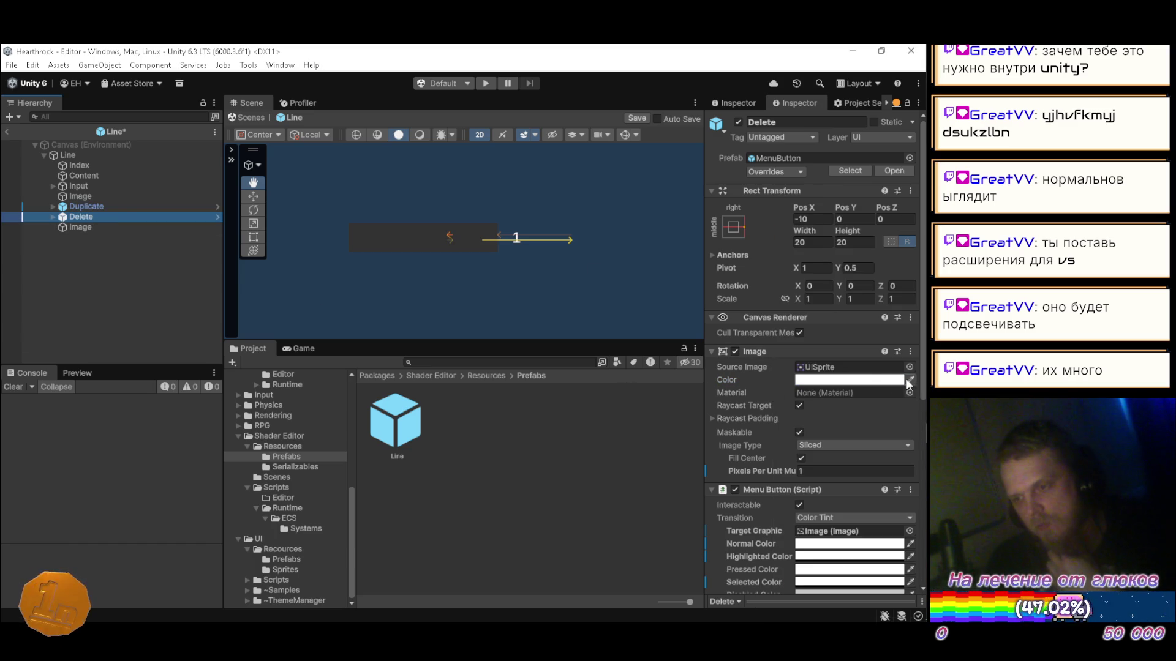
pyautogui.click(879, 380)
pyautogui.click(800, 606)
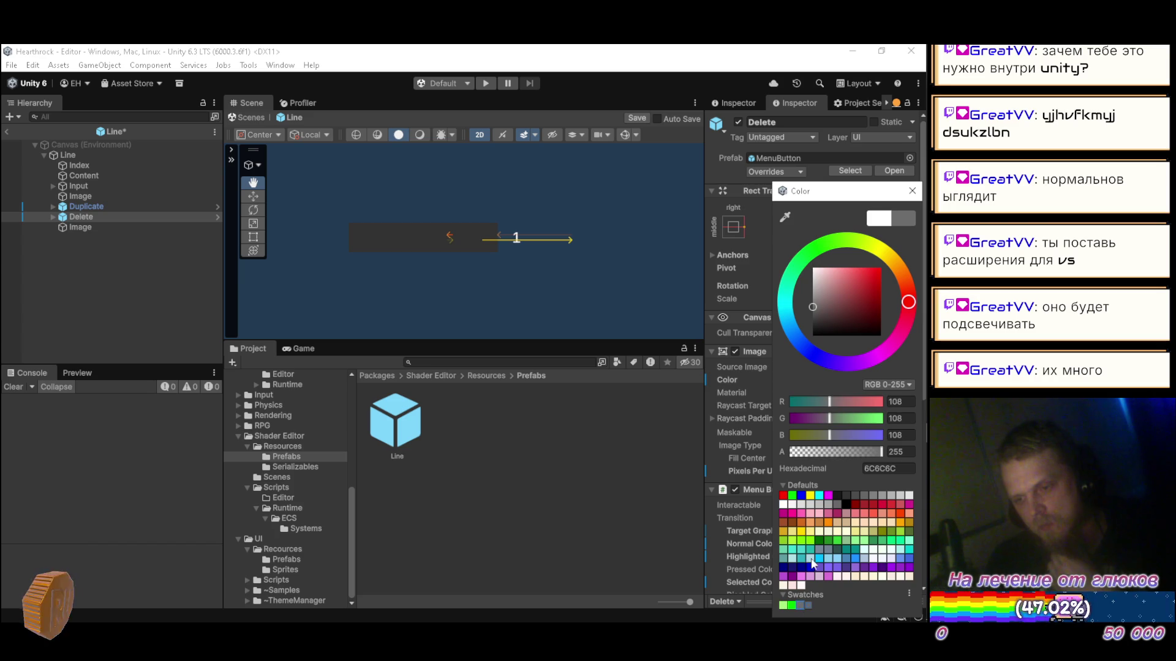
pyautogui.click(913, 191)
pyautogui.hotkey('ctrl', 's')
pyautogui.click(5, 133)
pyautogui.click(485, 84)
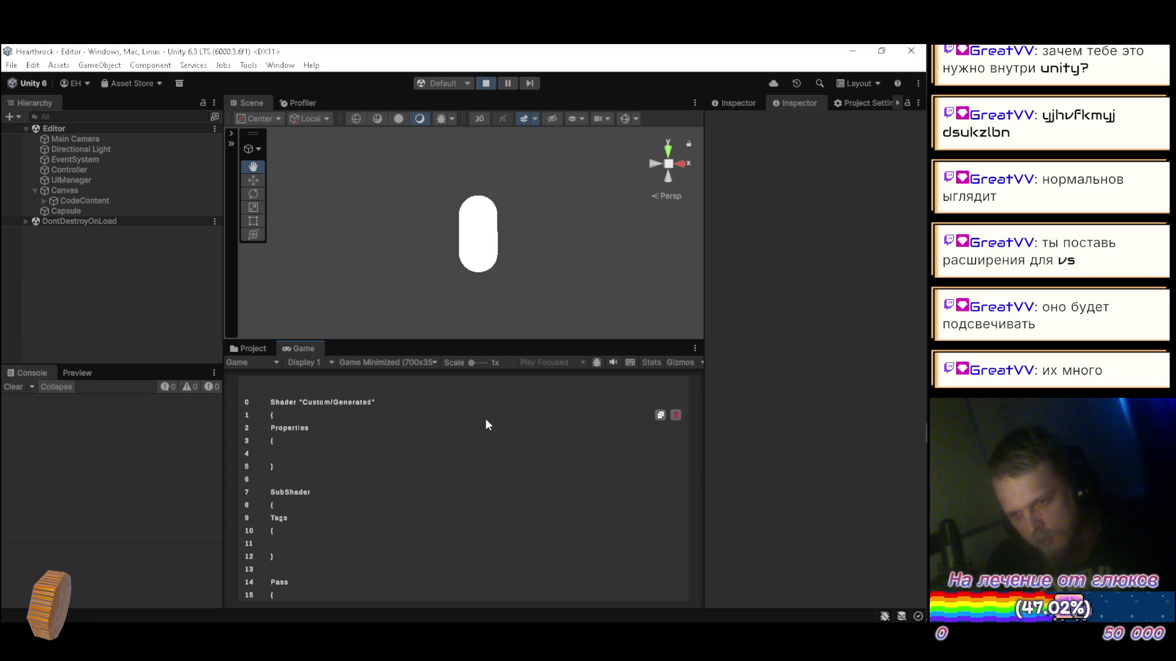
# Step: Maximize the Game view to review the shader code, restore the layout, and return to the Project panel
pyautogui.doubleClick(294, 348)
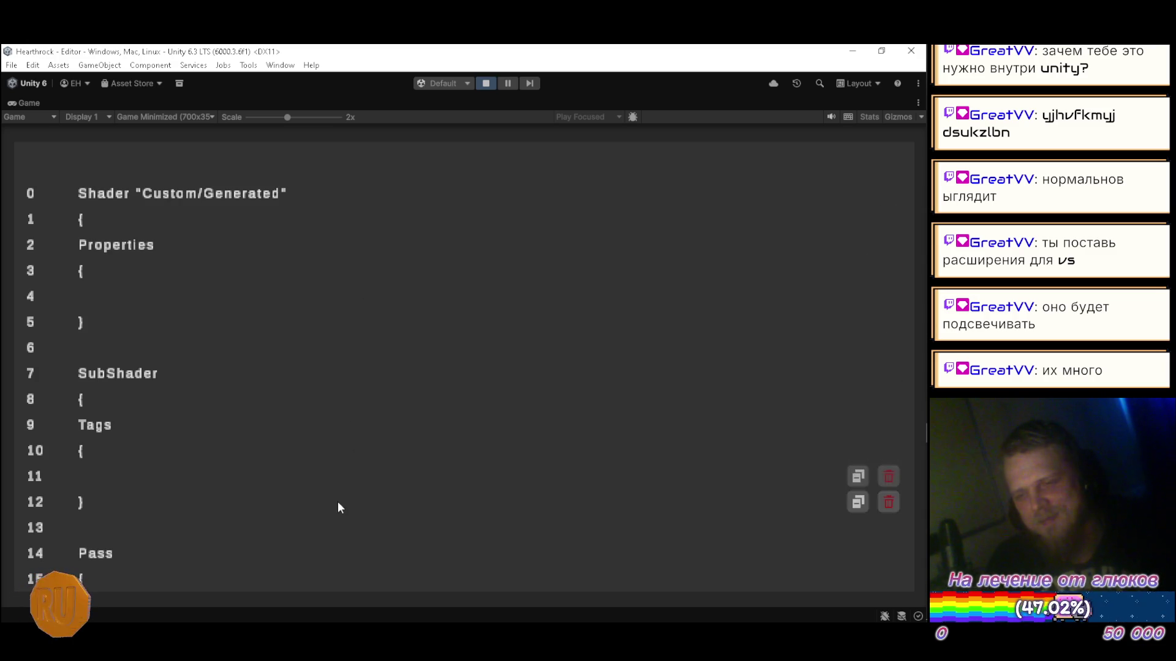
pyautogui.doubleClick(22, 101)
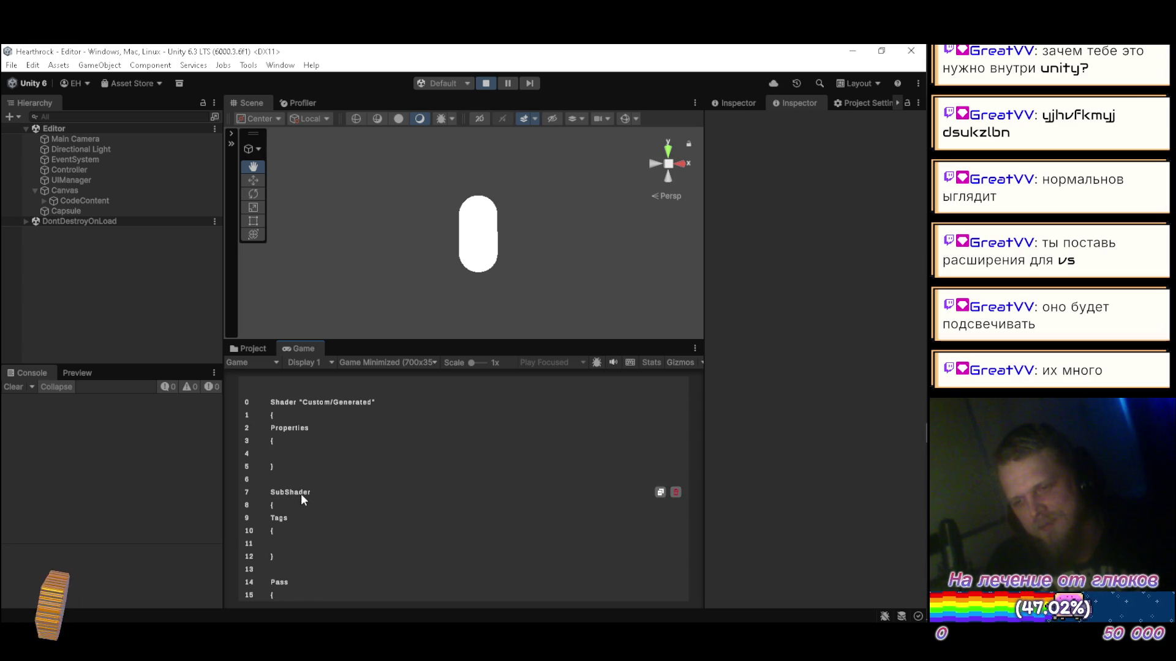
pyautogui.click(245, 348)
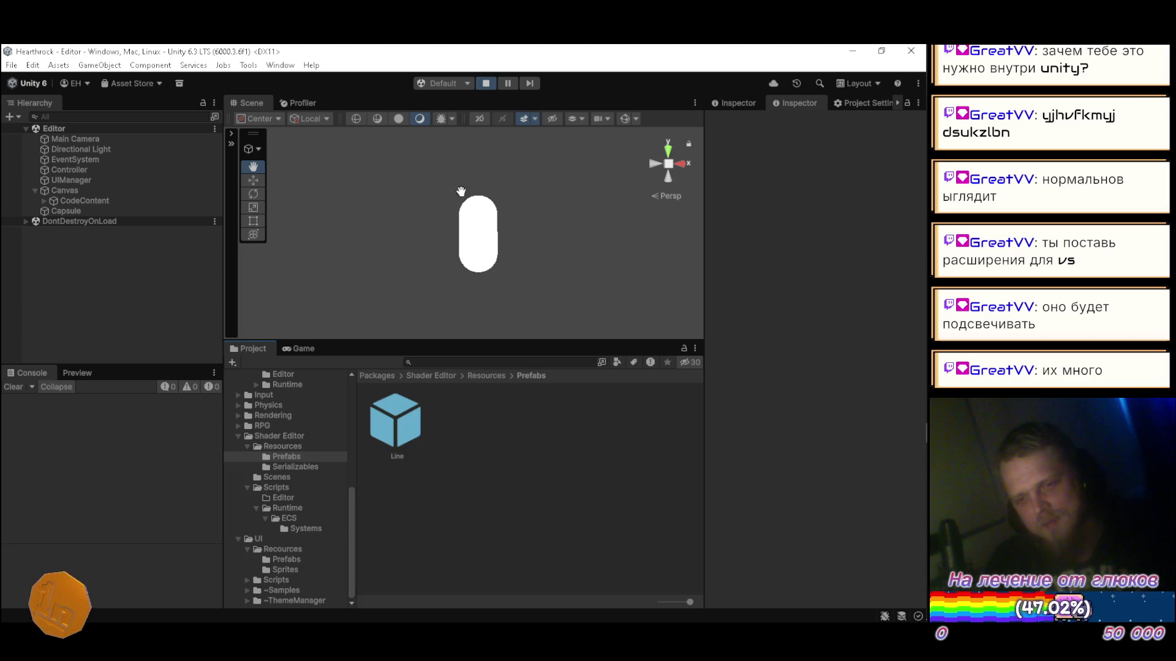
# Step: Stop the game and show the icons in the UI Sprites folder
pyautogui.click(490, 82)
pyautogui.click(290, 569)
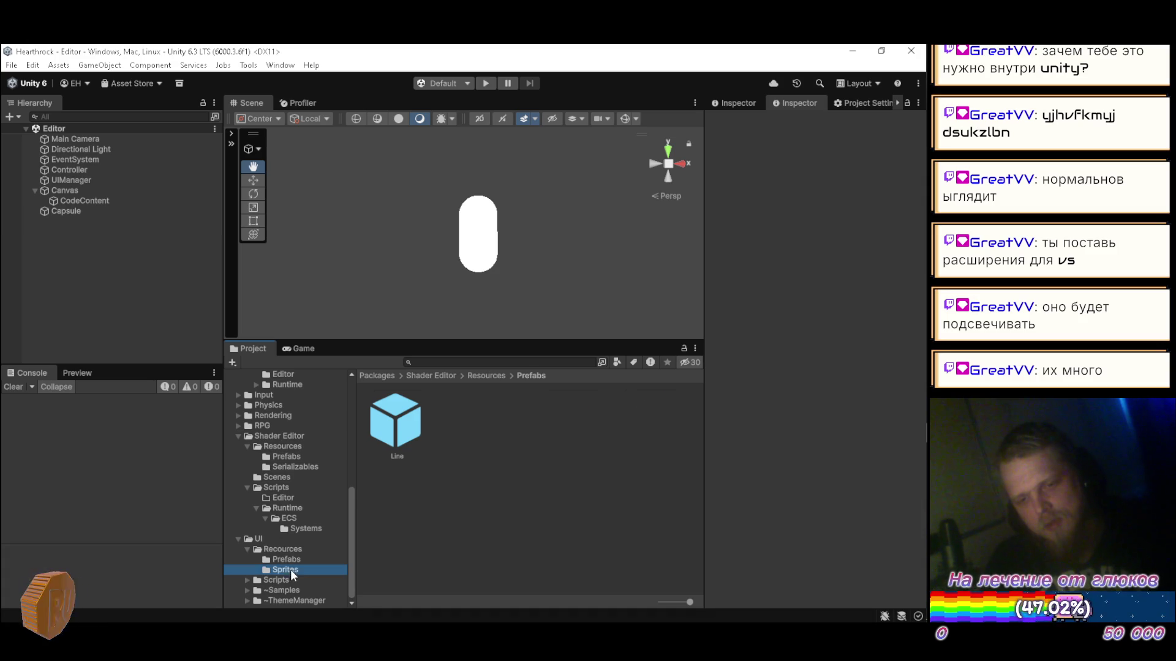
pyautogui.moveTo(895, 179)
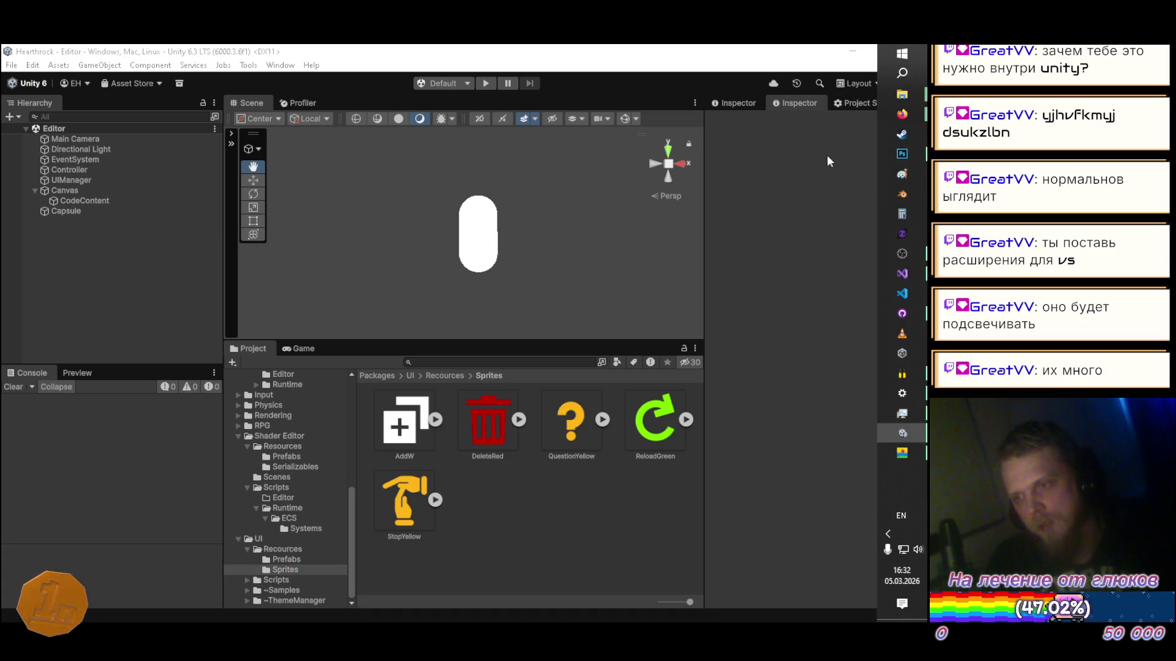
# Step: Cycle through open windows, checking GitHub Desktop and trying to reach Adobe Photoshop
pyautogui.hotkey('alt', 'Tab')
pyautogui.press('Tab')
pyautogui.press('Tab')
pyautogui.press('Tab')
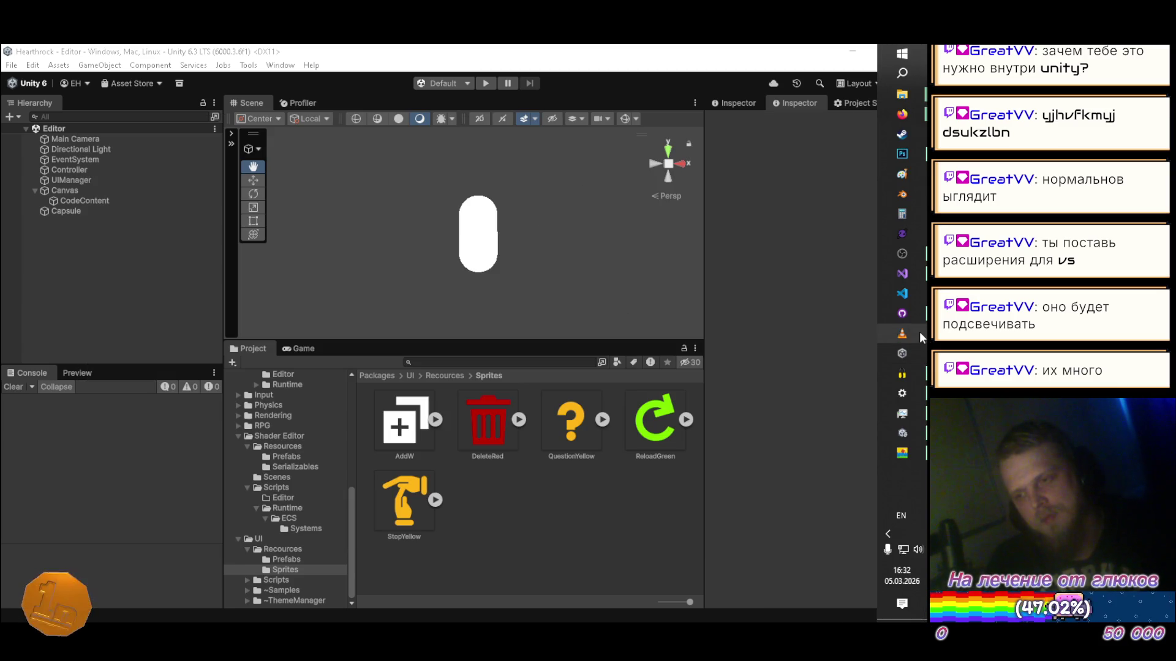
pyautogui.click(915, 314)
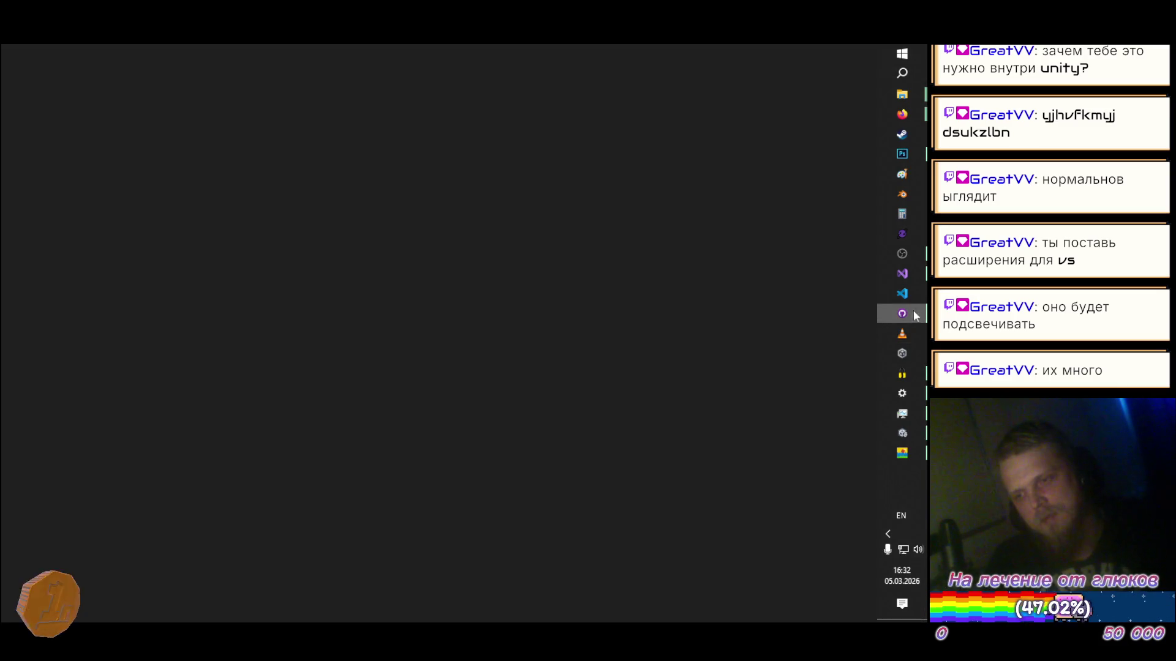
pyautogui.click(865, 52)
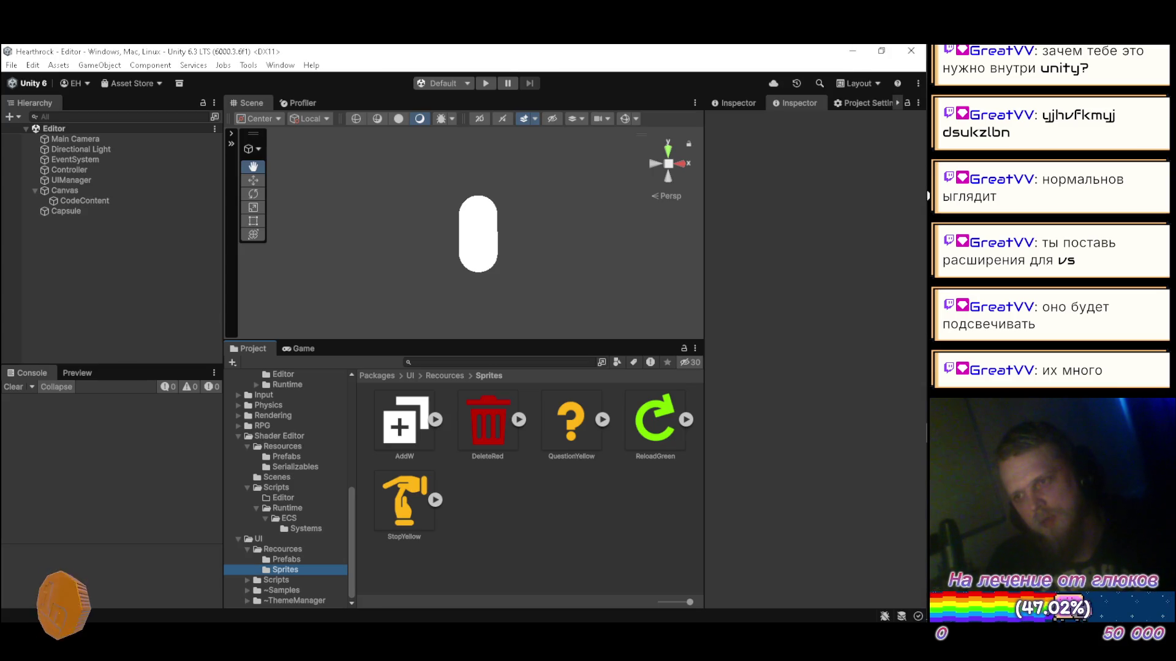
pyautogui.moveTo(927, 206)
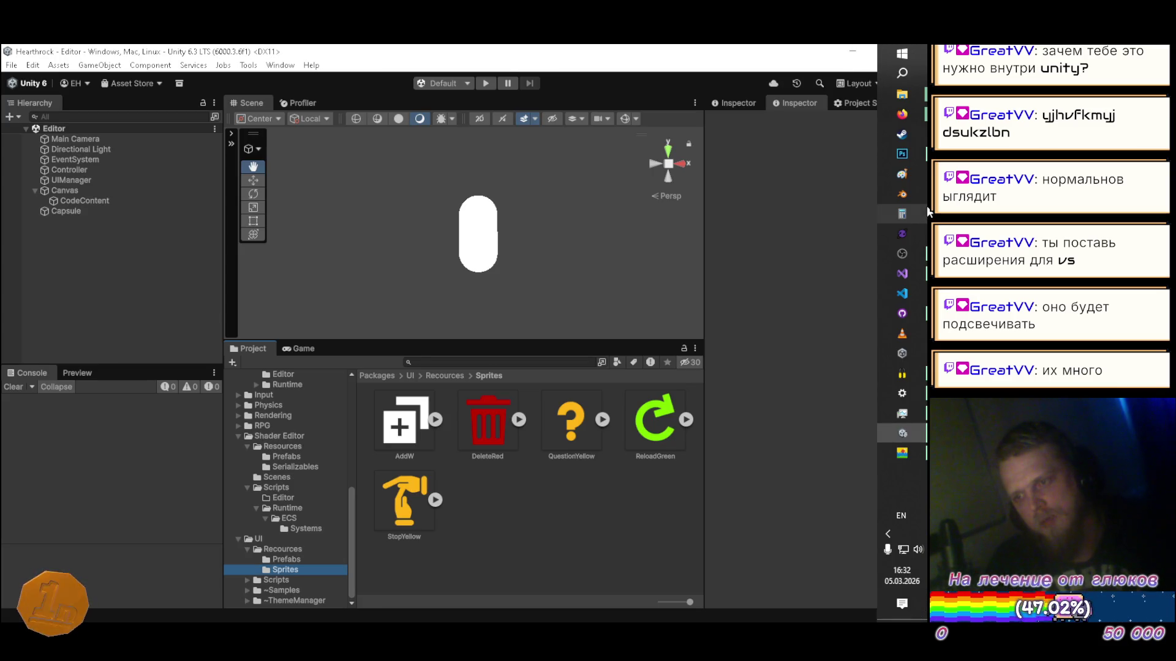
pyautogui.click(909, 156)
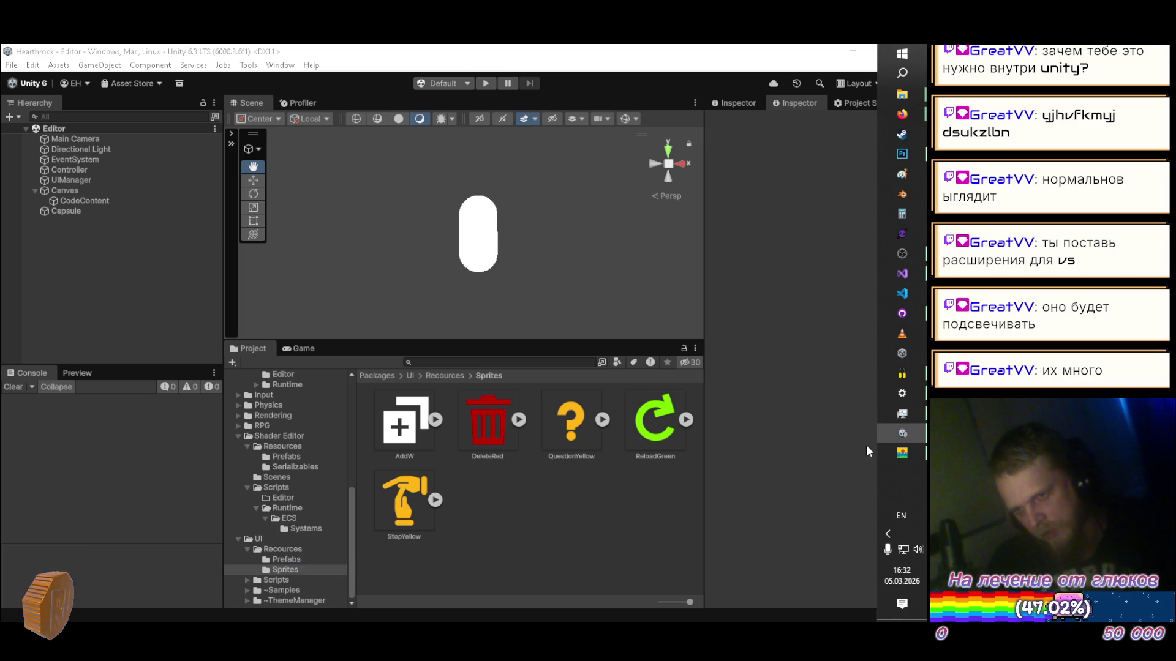
pyautogui.hotkey('alt', 'Tab')
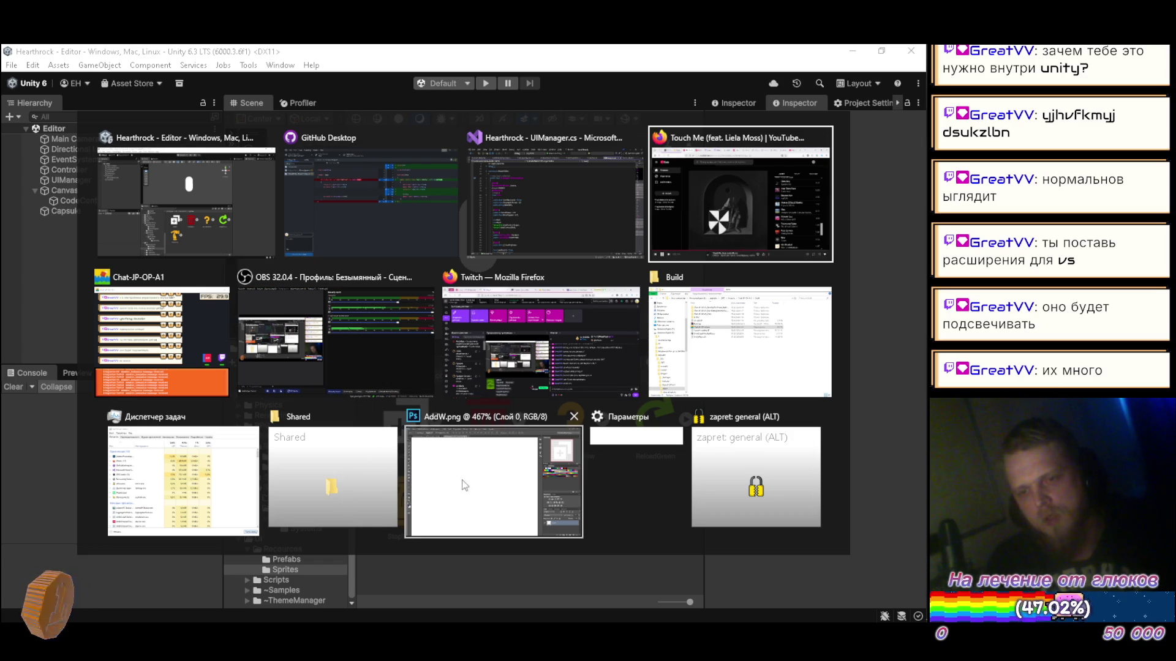
pyautogui.press('Escape')
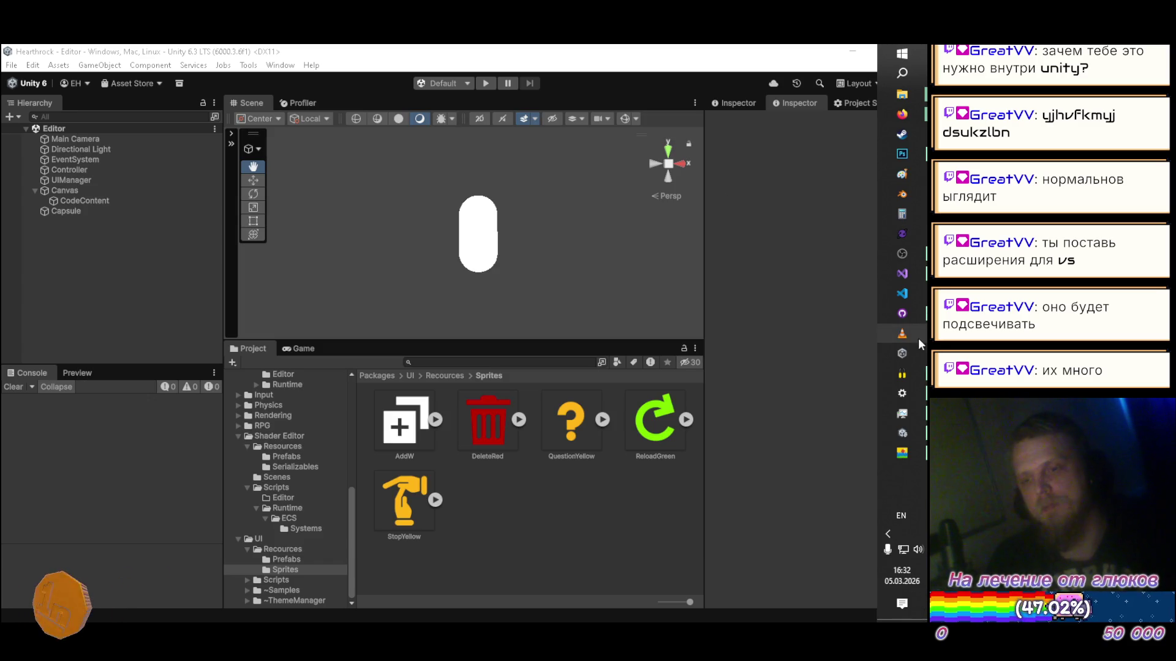
# Step: End the Adobe Photoshop process in Task Manager, then select the AddW sprite in Unity
pyautogui.moveTo(902, 413)
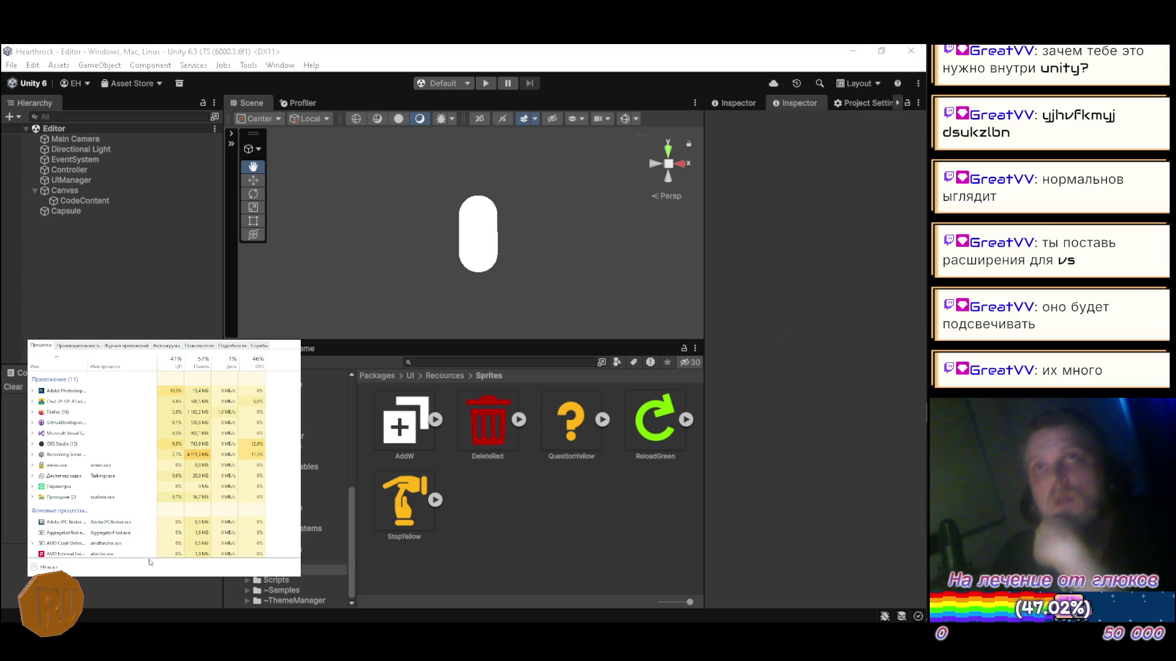
pyautogui.click(61, 391)
pyautogui.press('Delete')
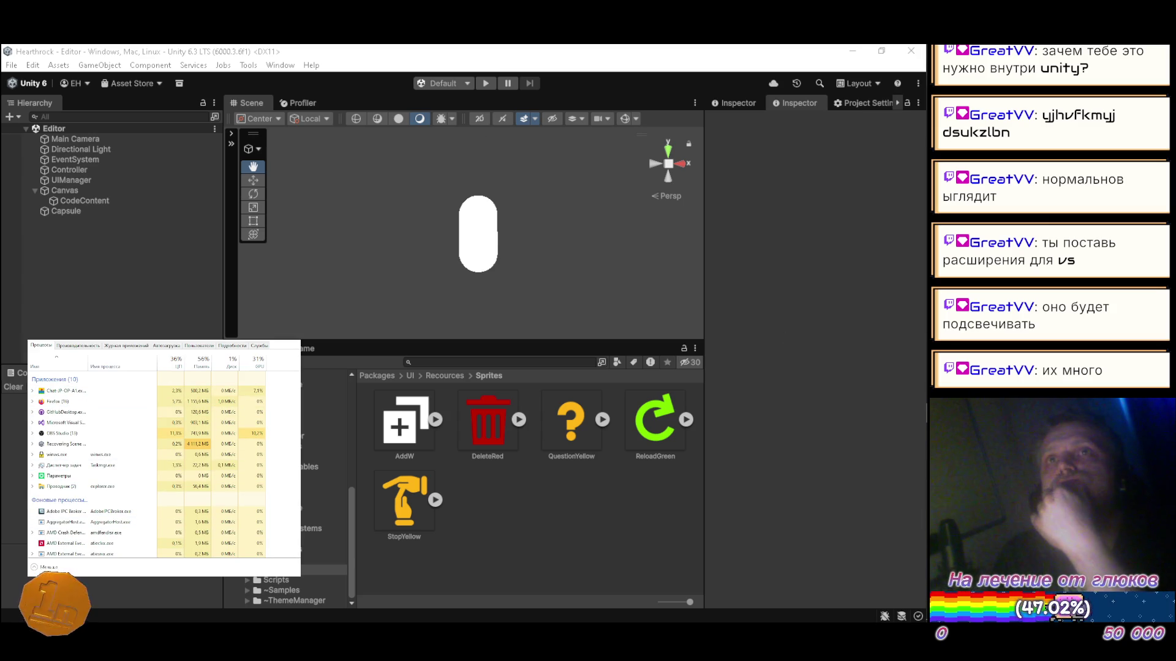
pyautogui.hotkey('alt', 'Tab')
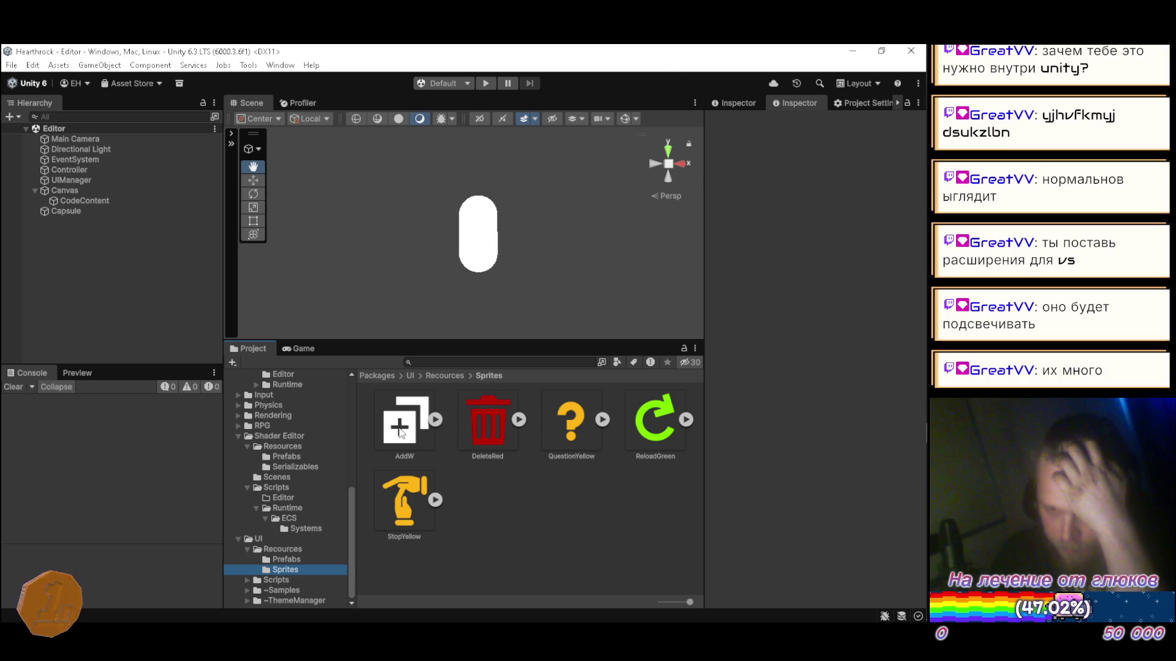
pyautogui.click(410, 411)
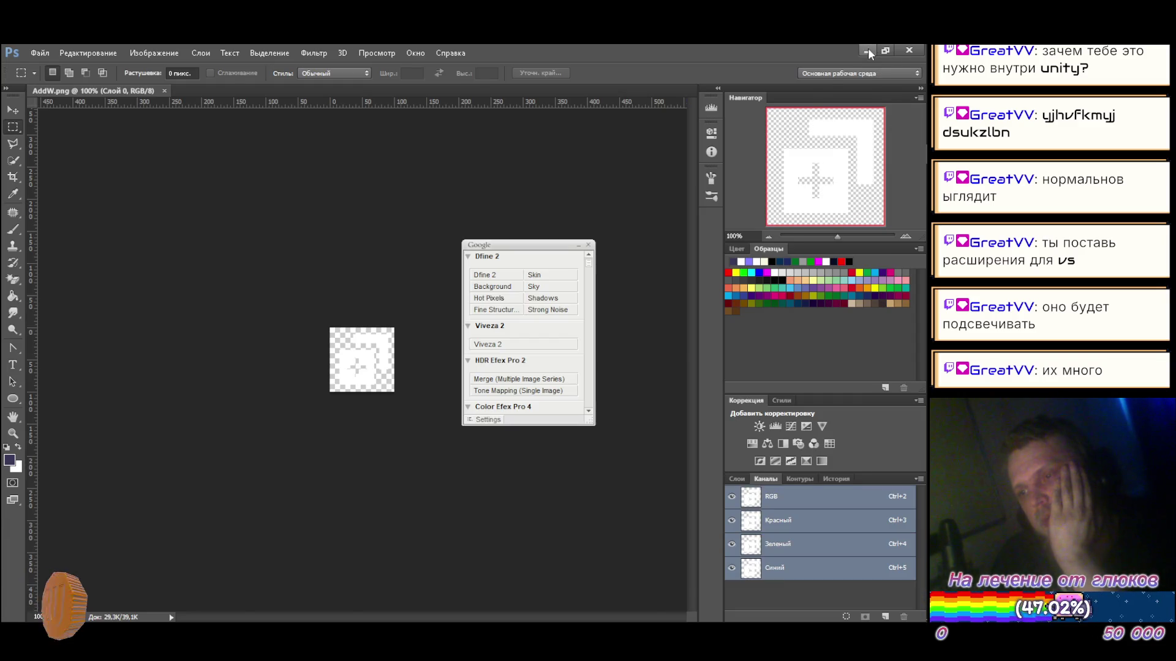
# Step: Minimize Photoshop, with AddW.png open, to get back to Unity Editor
pyautogui.click(868, 51)
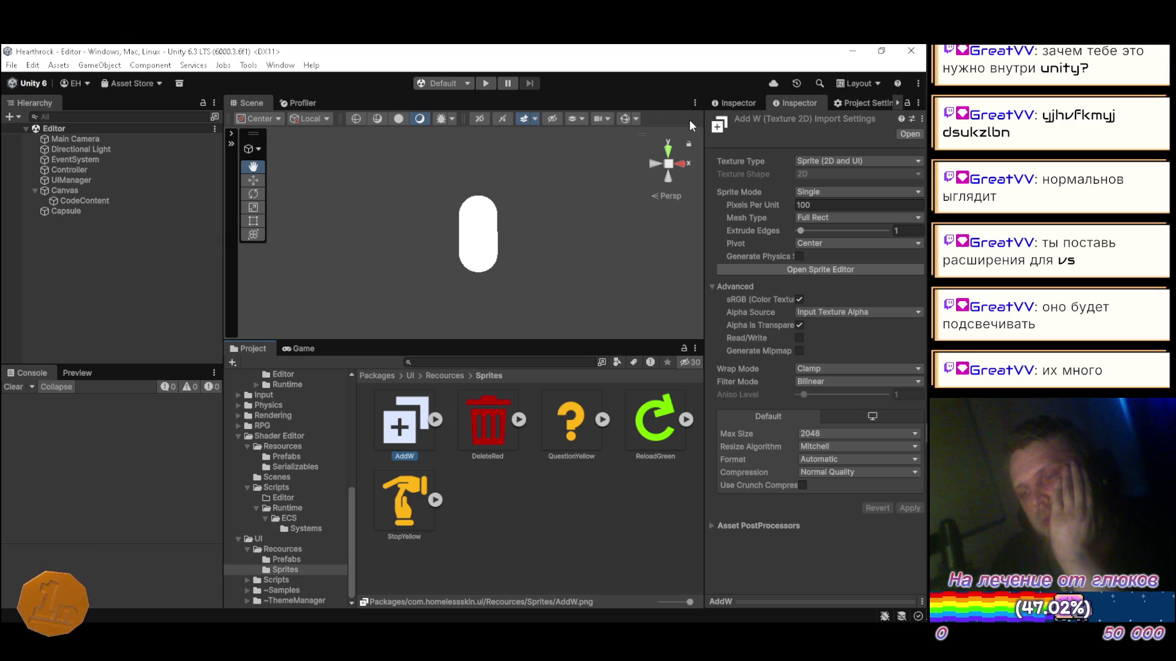
# Step: Run the game, frame the shader code text in the 2D Scene view, then edit AddW's Pixels Per Unit
pyautogui.click(484, 84)
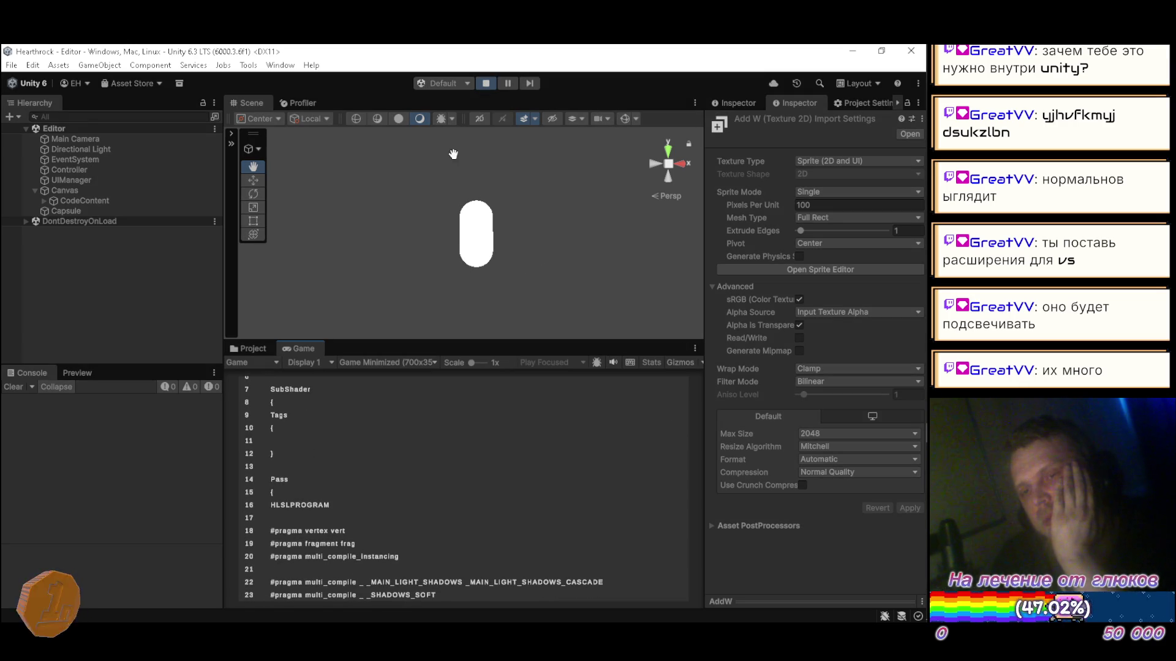
pyautogui.click(480, 119)
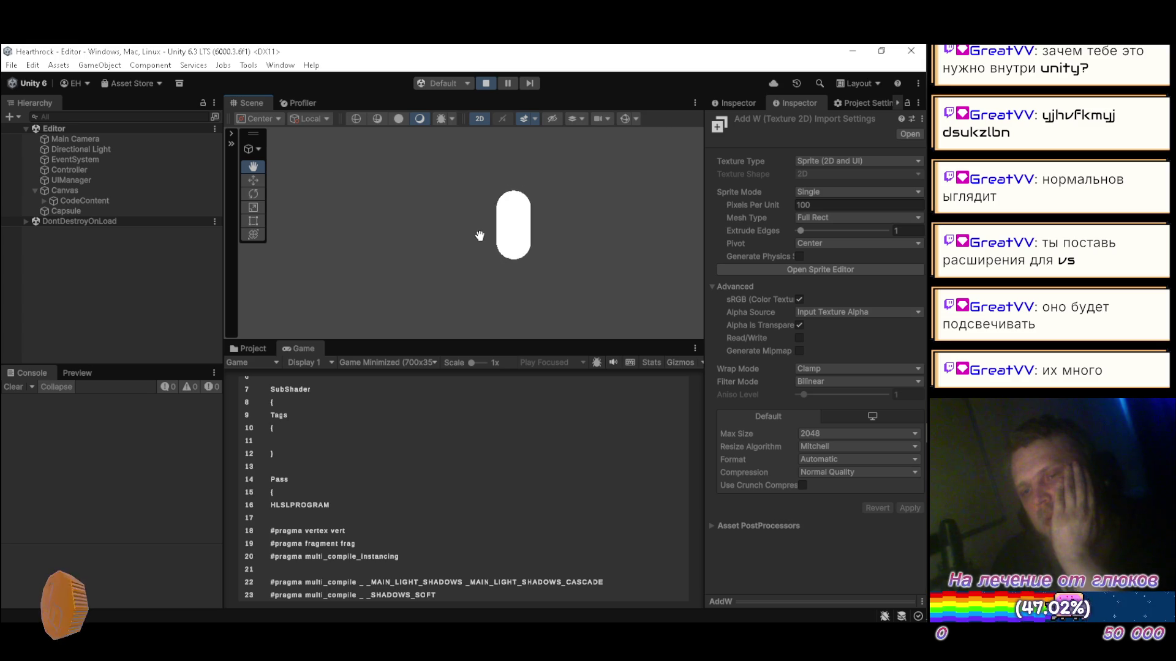
pyautogui.scroll(-6, 477, 239)
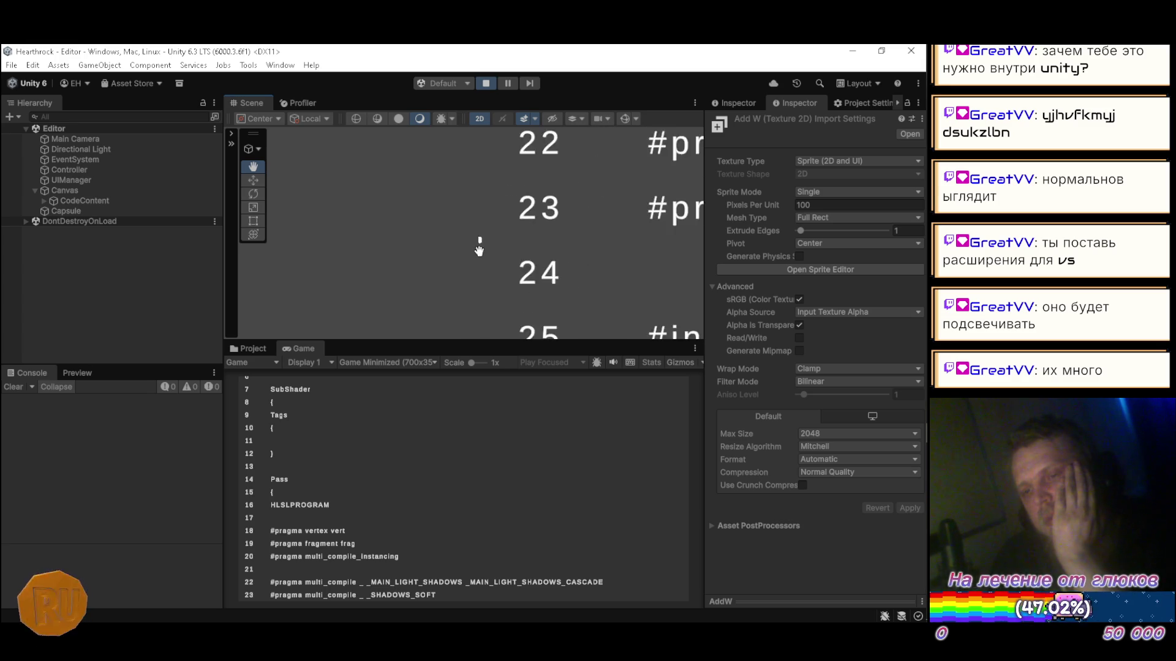
pyautogui.scroll(-8, 486, 251)
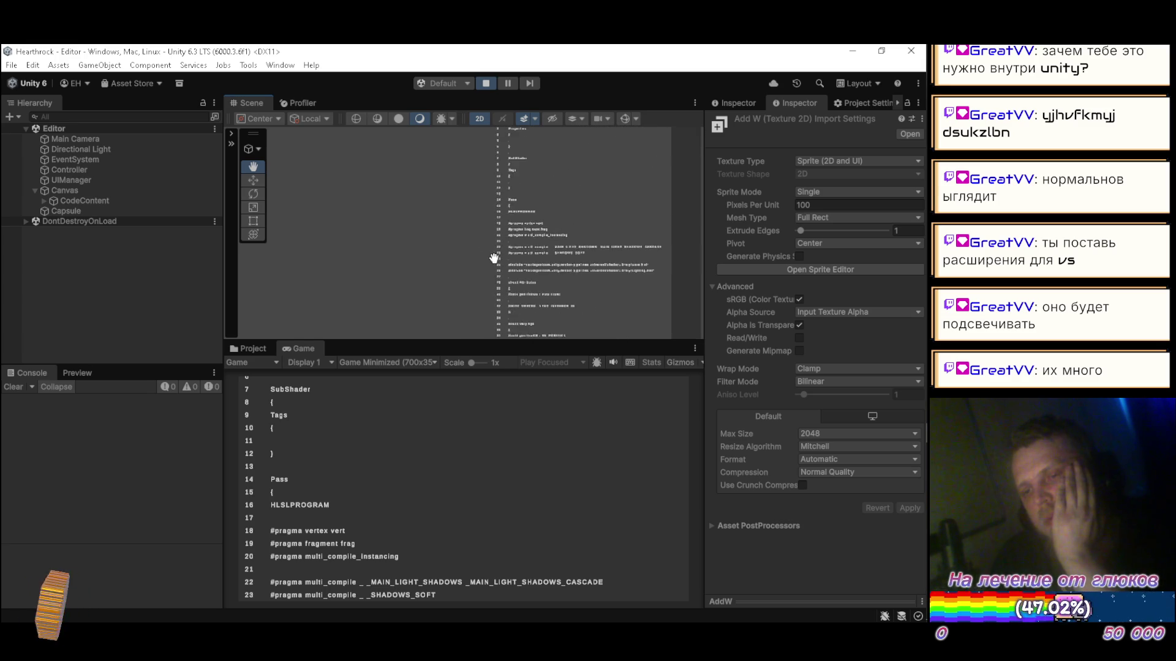
pyautogui.scroll(10, 557, 228)
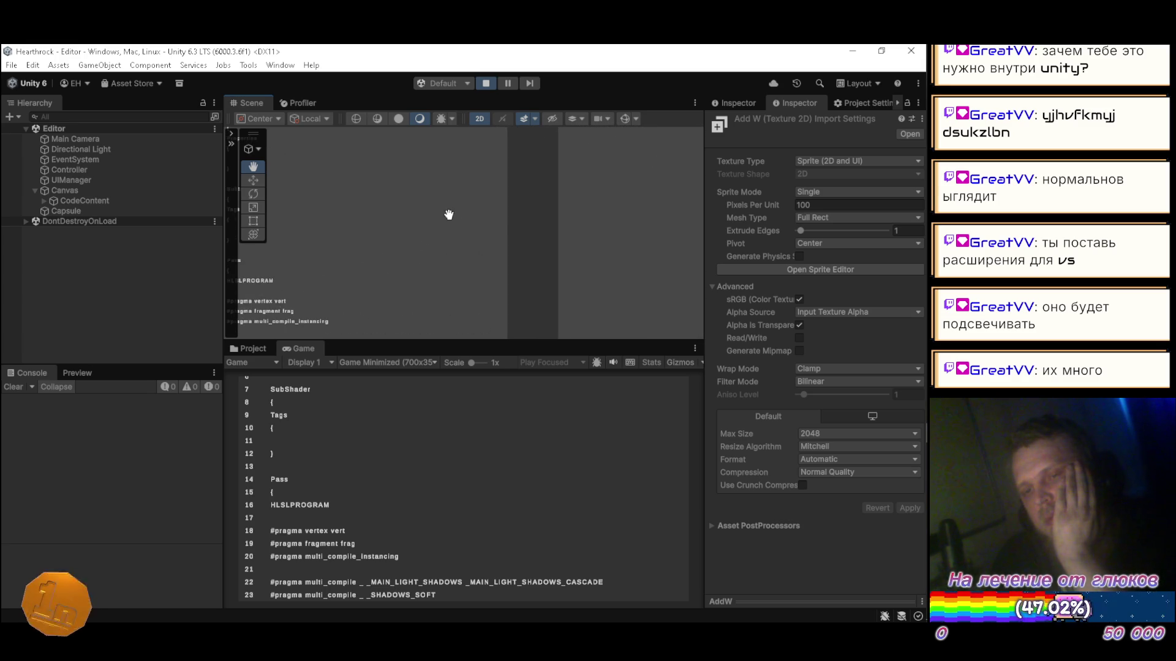
pyautogui.moveTo(540, 167); pyautogui.dragTo(570, 148)
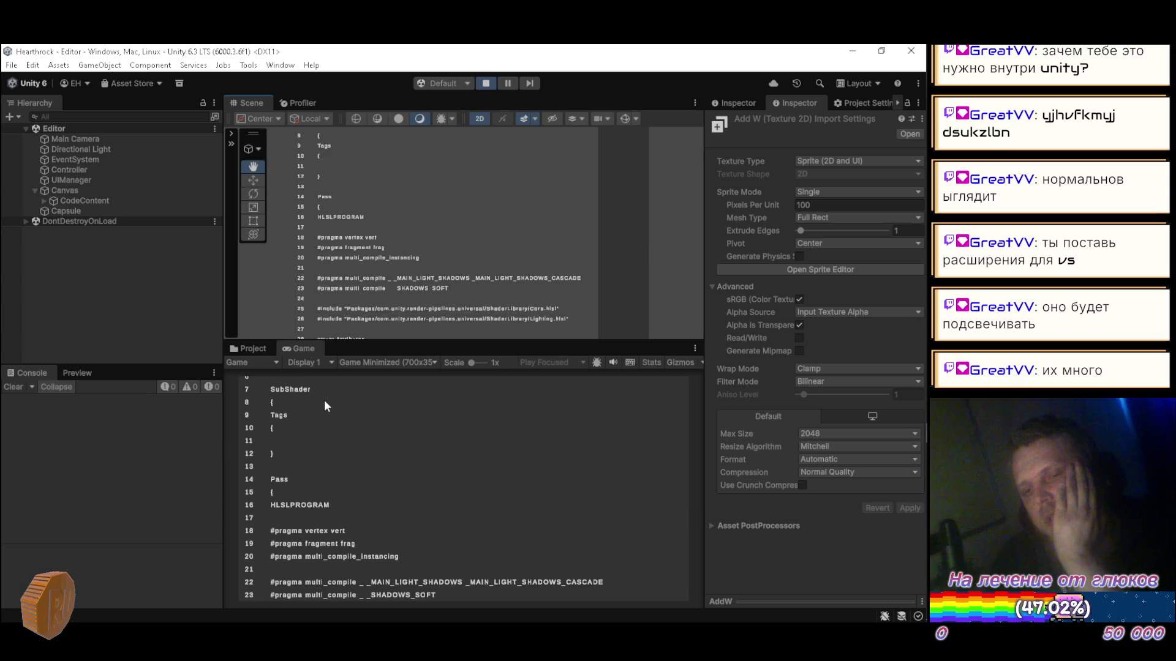
pyautogui.moveTo(363, 539)
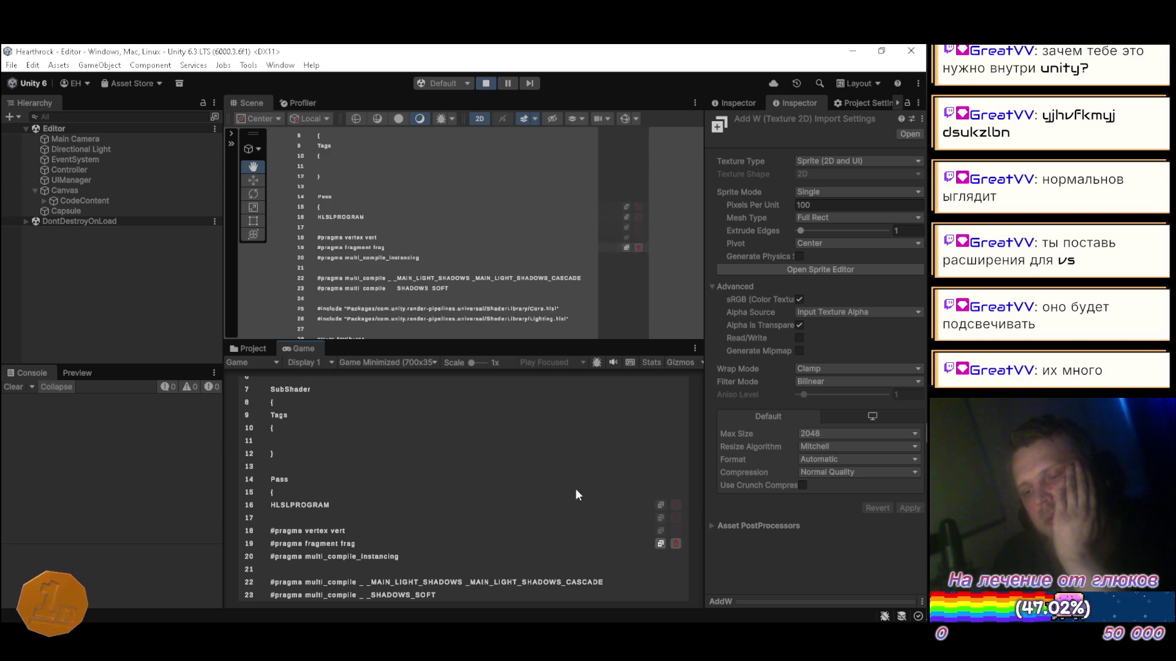
pyautogui.click(816, 206)
pyautogui.write('50')
pyautogui.click(907, 507)
pyautogui.click(277, 348)
pyautogui.click(843, 206)
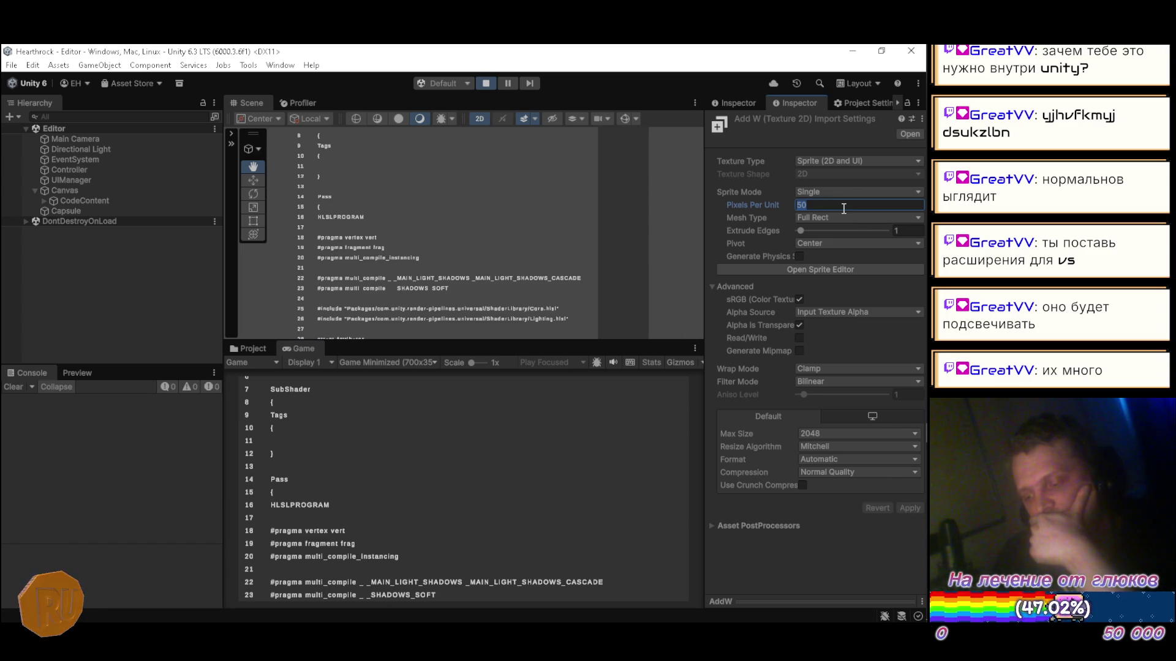
pyautogui.write('5')
pyautogui.click(909, 507)
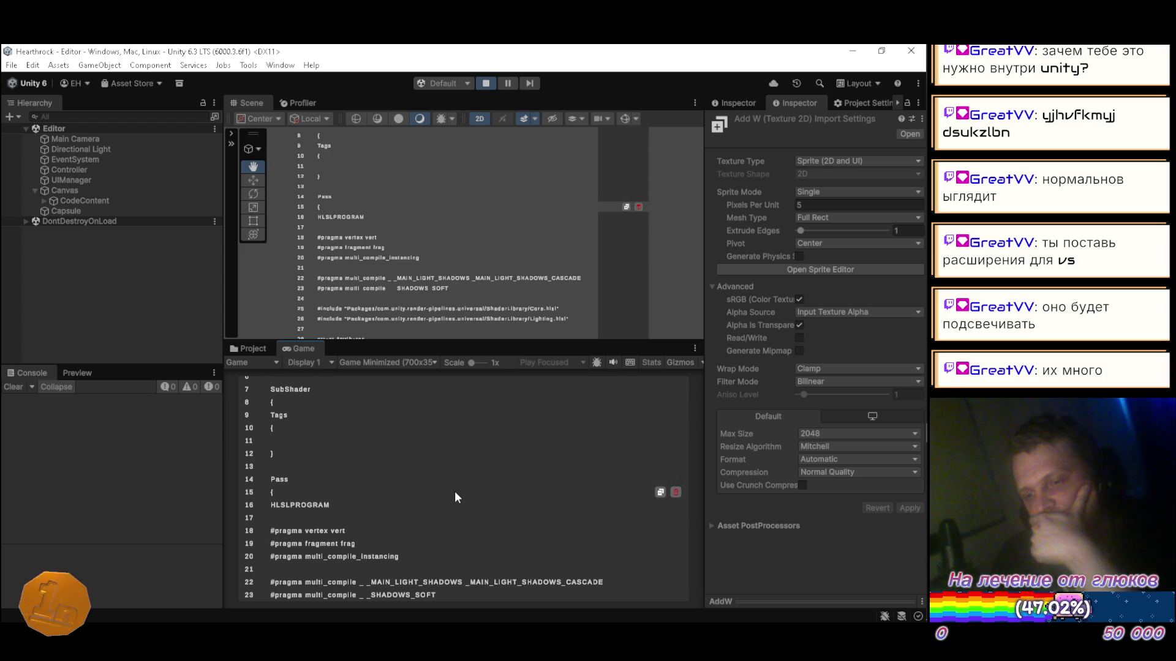
pyautogui.click(842, 205)
pyautogui.write('200')
pyautogui.click(906, 505)
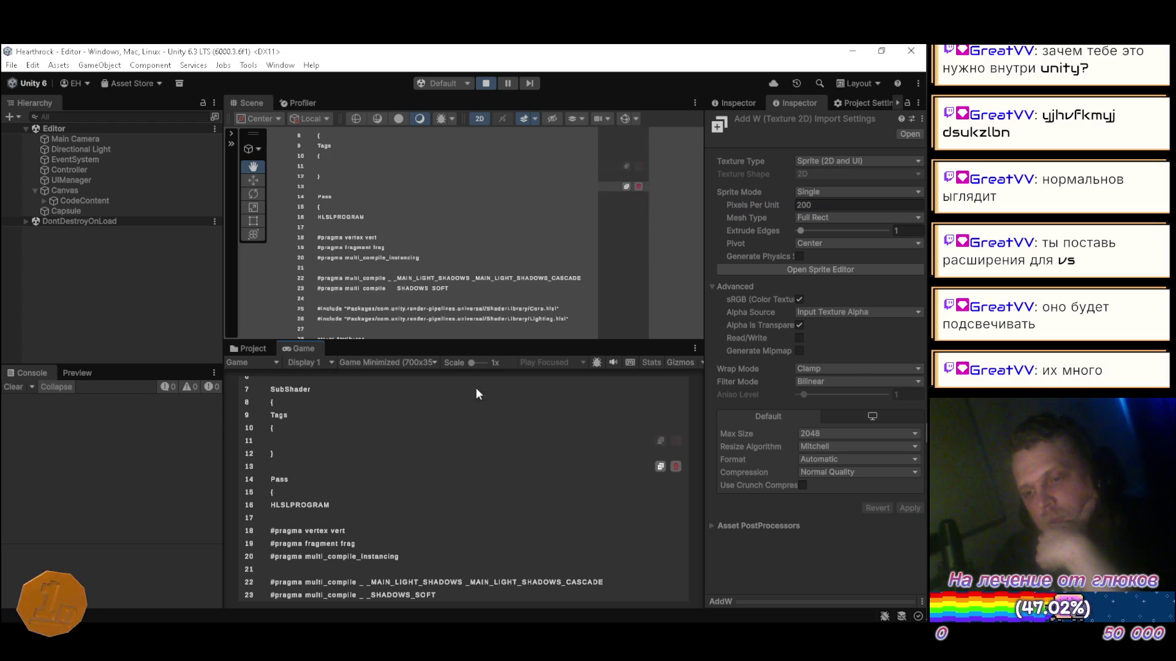
pyautogui.click(825, 204)
pyautogui.write('400')
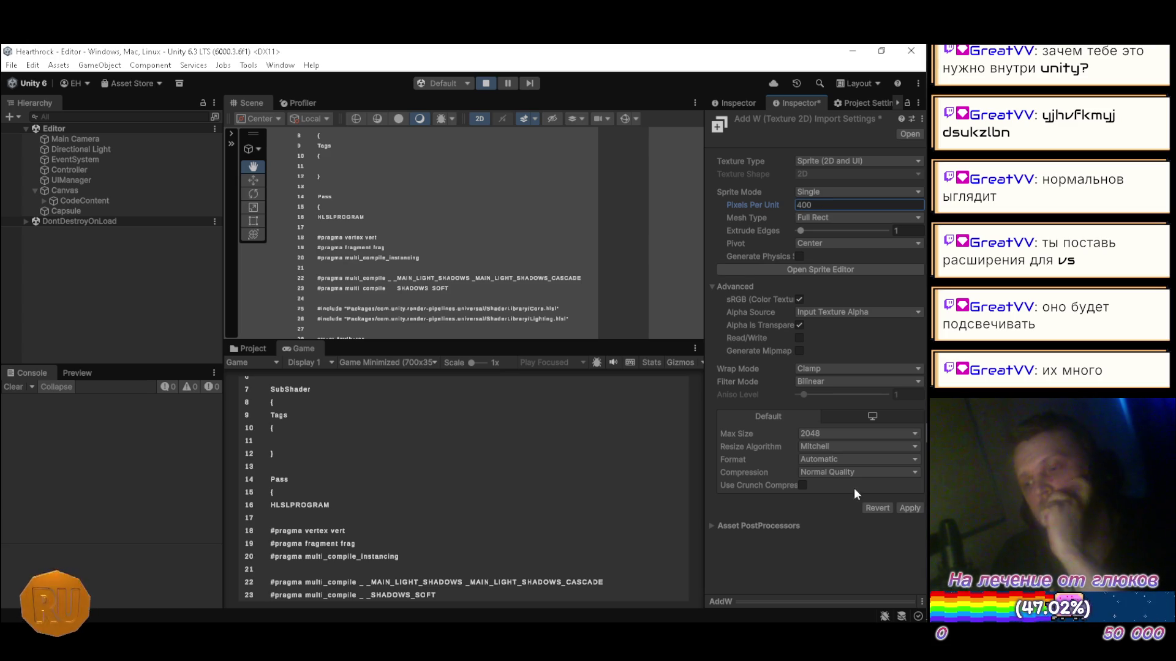
pyautogui.click(907, 509)
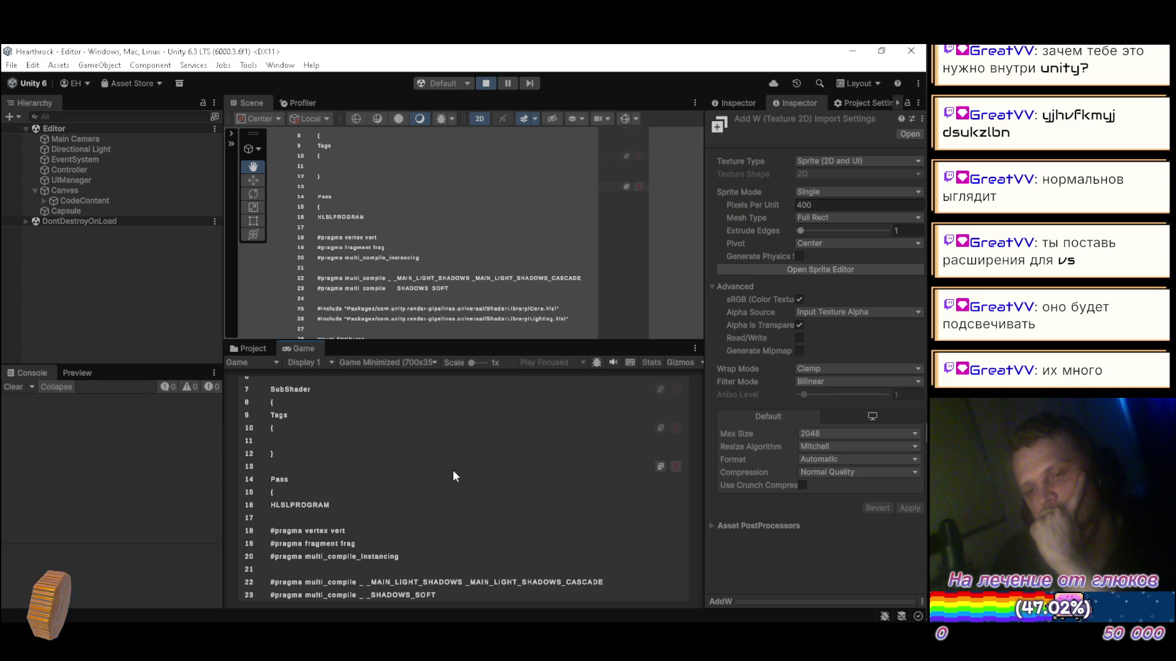
pyautogui.click(833, 206)
pyautogui.write('100')
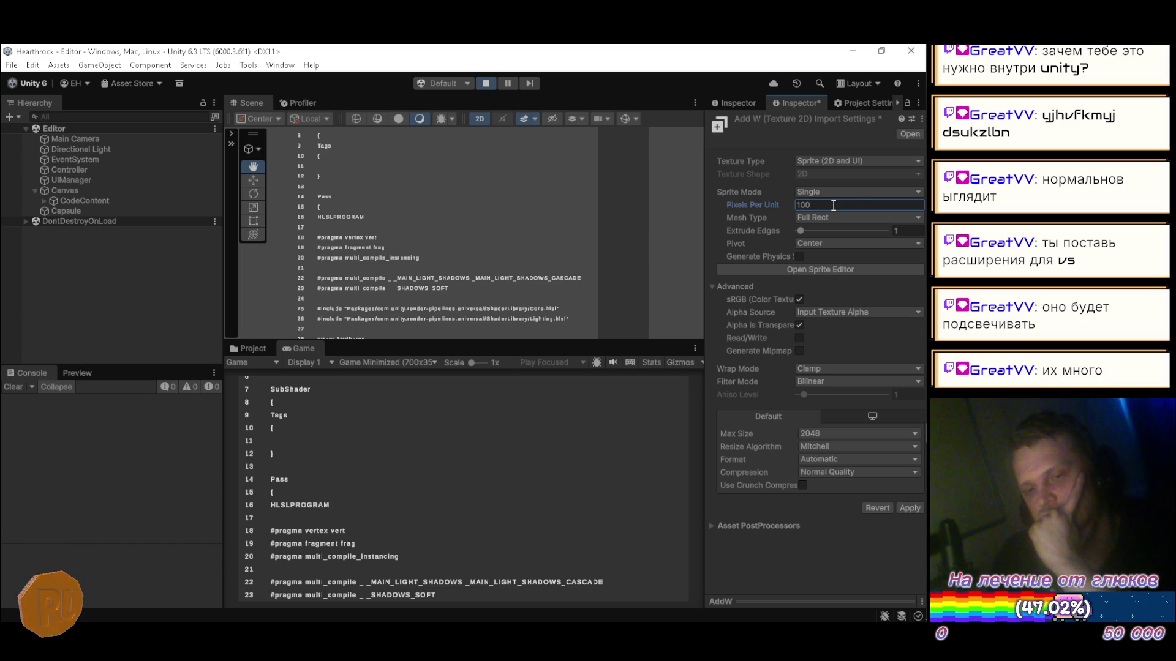
pyautogui.click(907, 508)
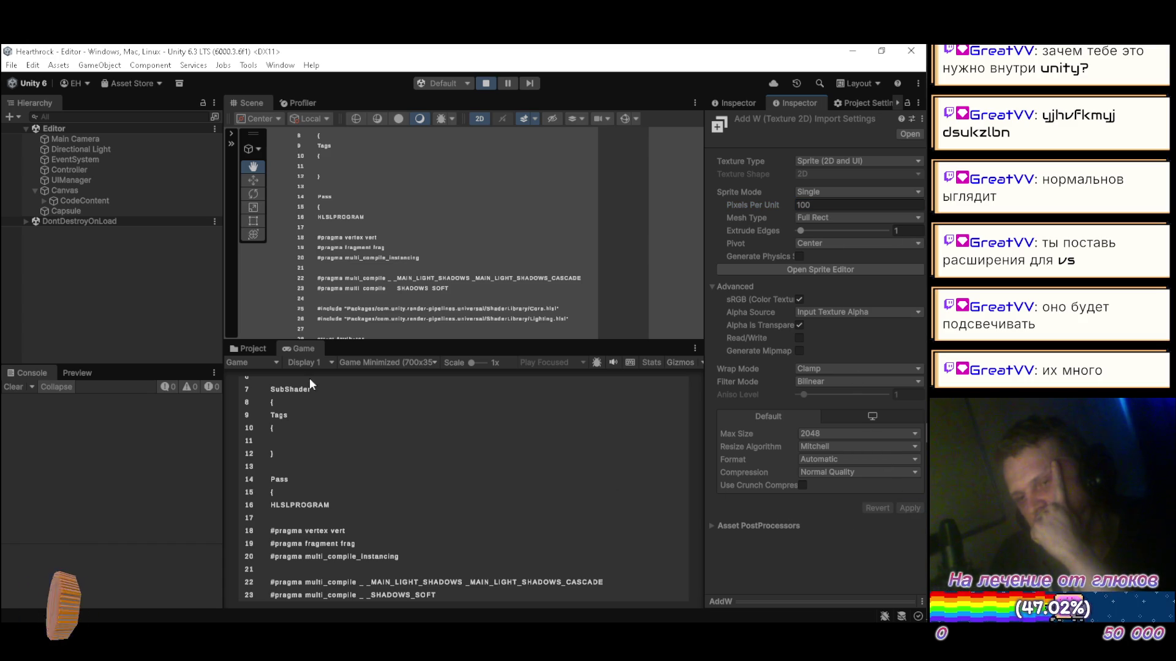
pyautogui.moveTo(410, 447)
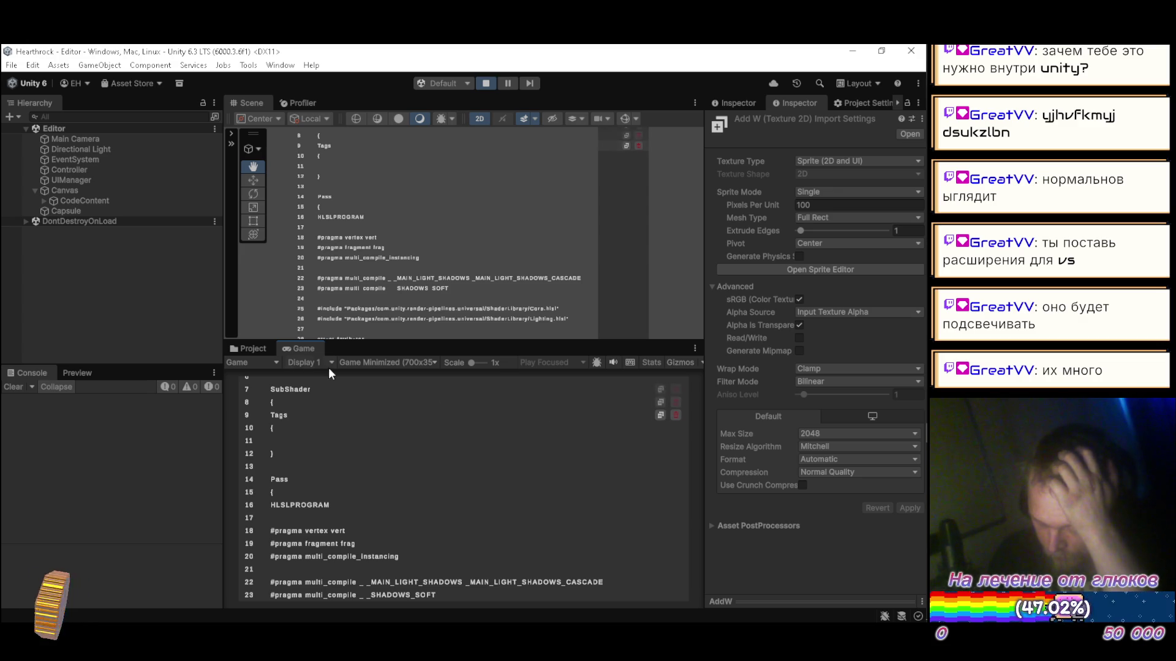
pyautogui.click(253, 349)
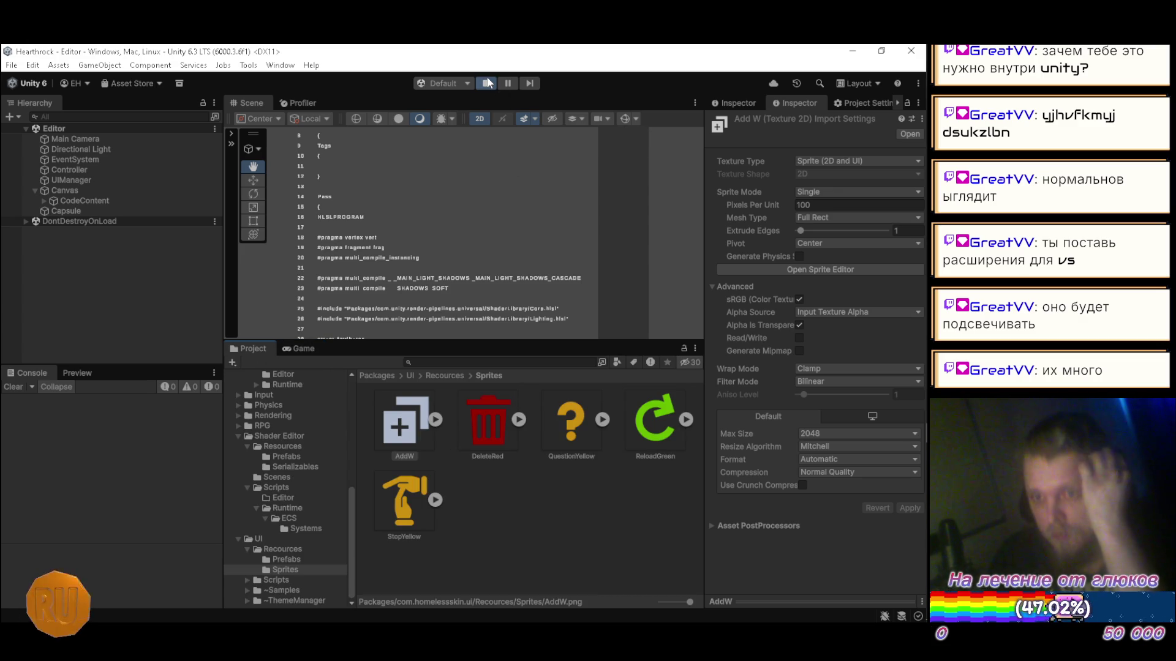
# Step: Stop the game, open the Line prefab, and set the Duplicate button's Image colour to dark grey
pyautogui.click(486, 83)
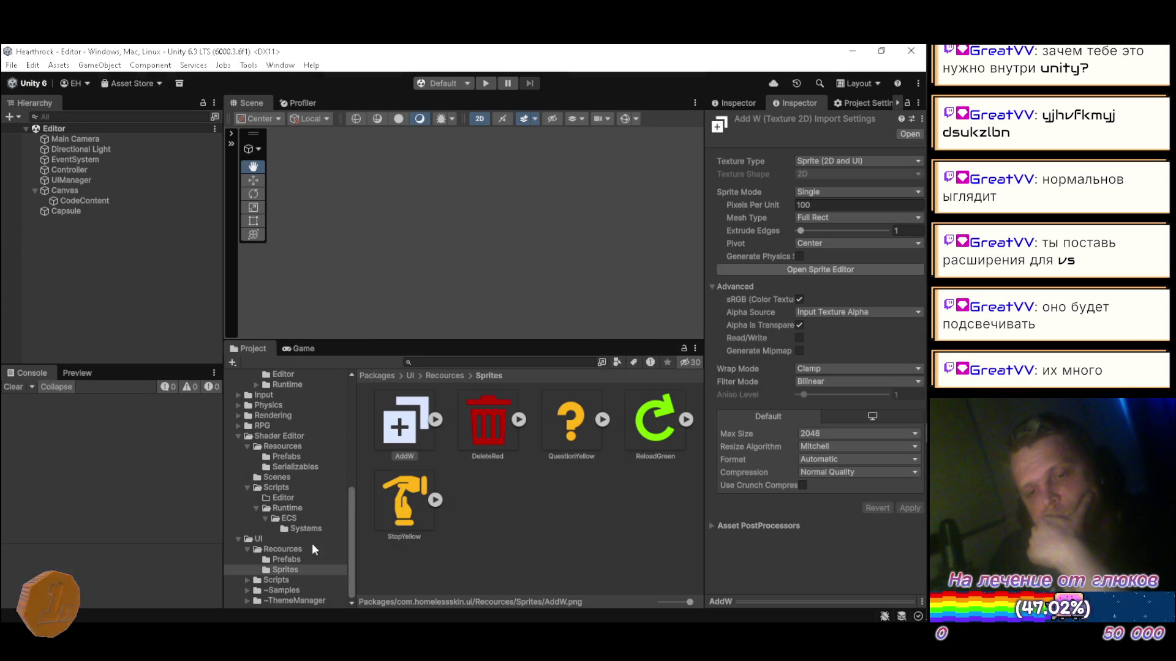
pyautogui.click(296, 457)
pyautogui.doubleClick(412, 434)
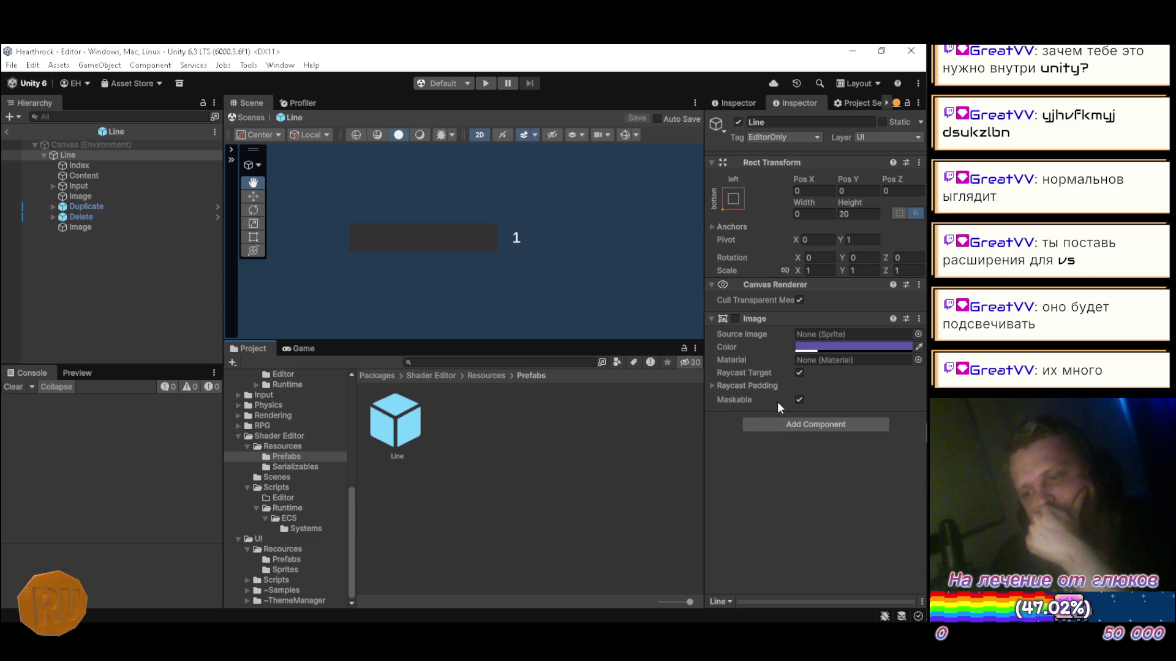
pyautogui.click(124, 208)
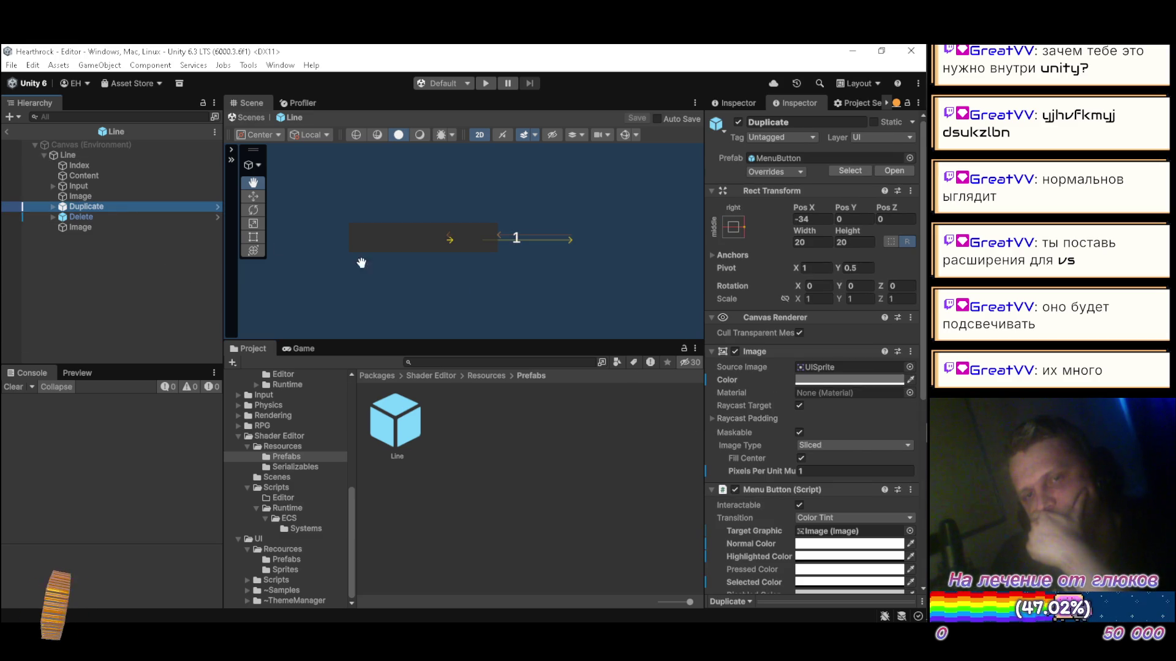
pyautogui.click(911, 379)
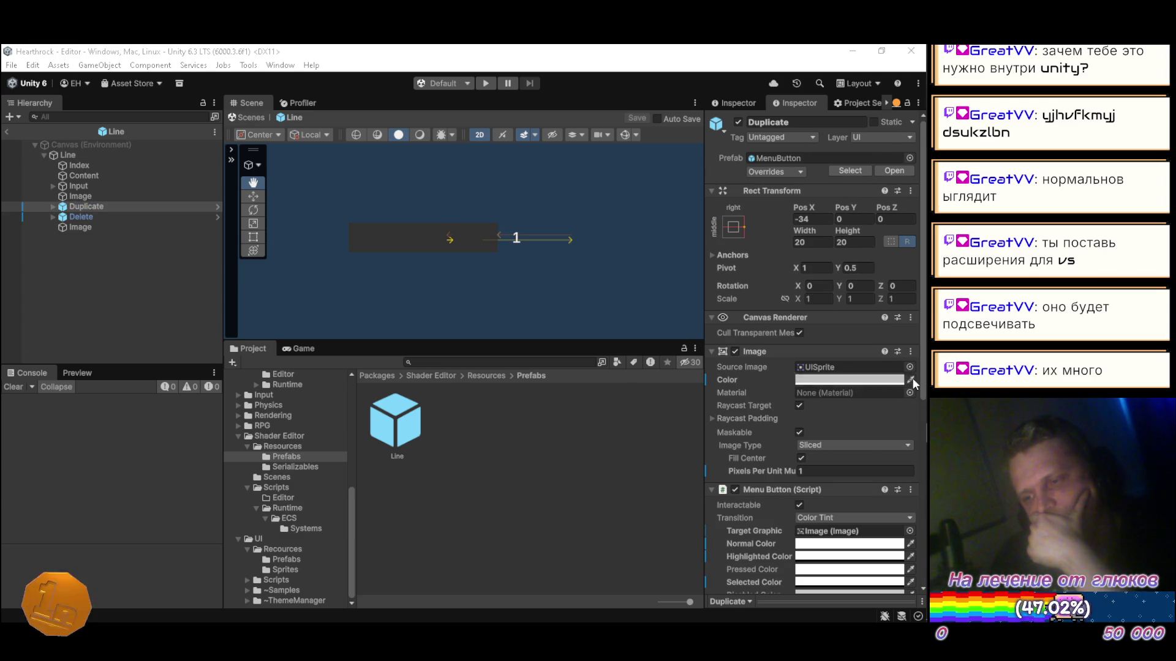
pyautogui.click(862, 446)
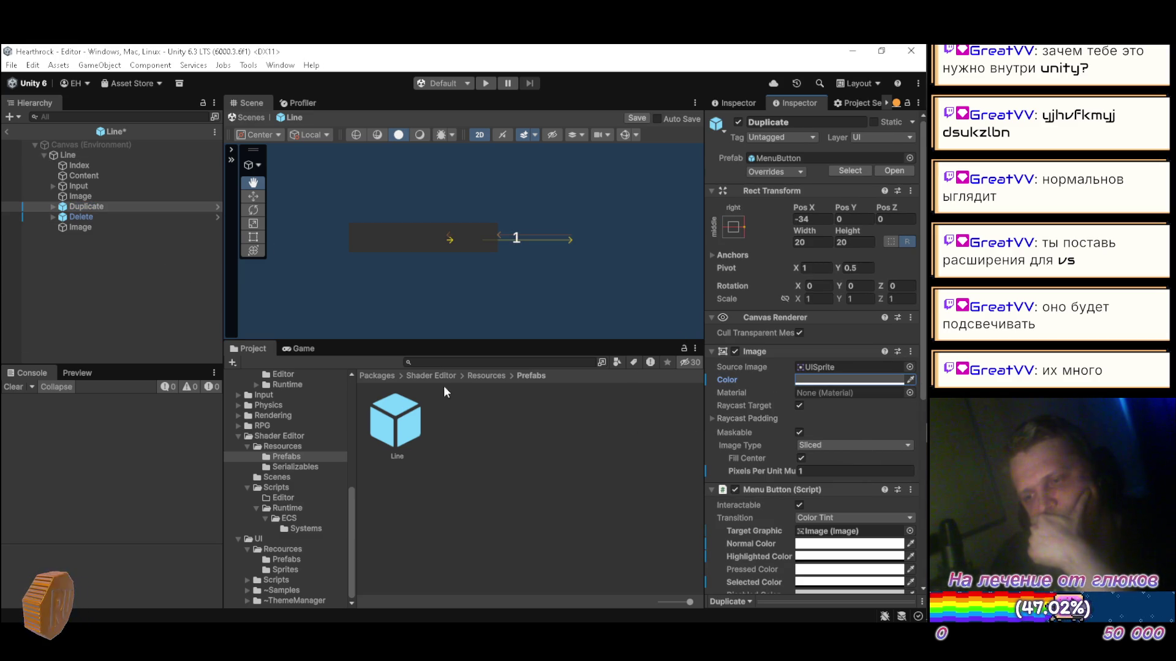
# Step: Recolour the Delete button's Image, save the Line prefab, and check the Game view
pyautogui.click(140, 217)
pyautogui.click(912, 378)
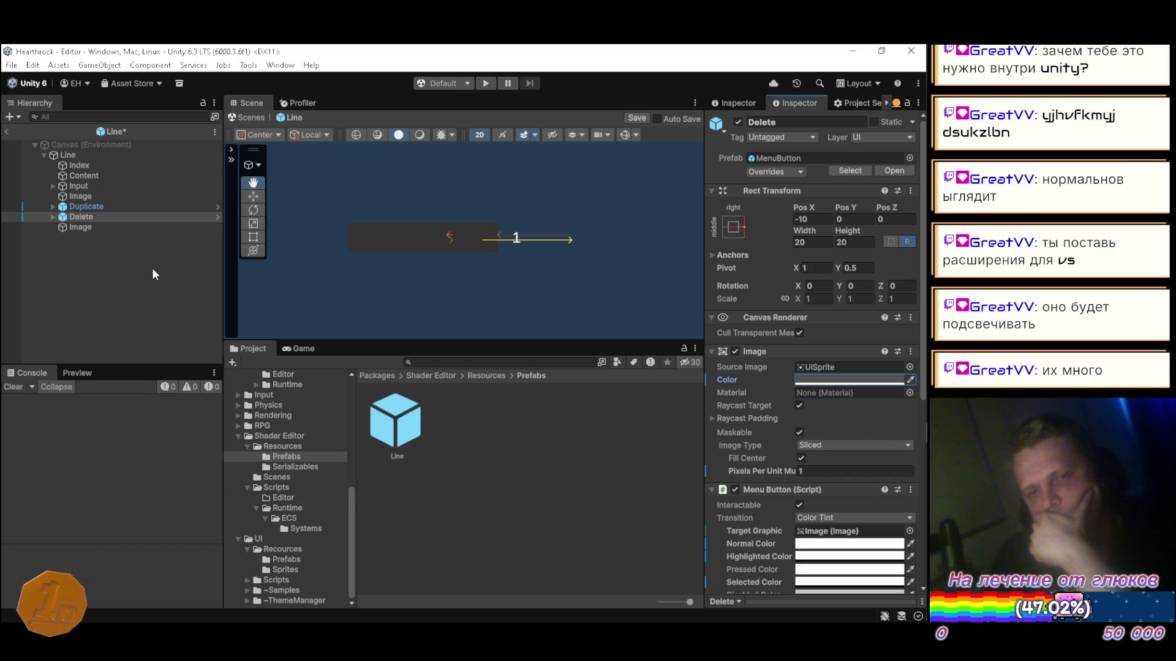
pyautogui.hotkey('ctrl', 's')
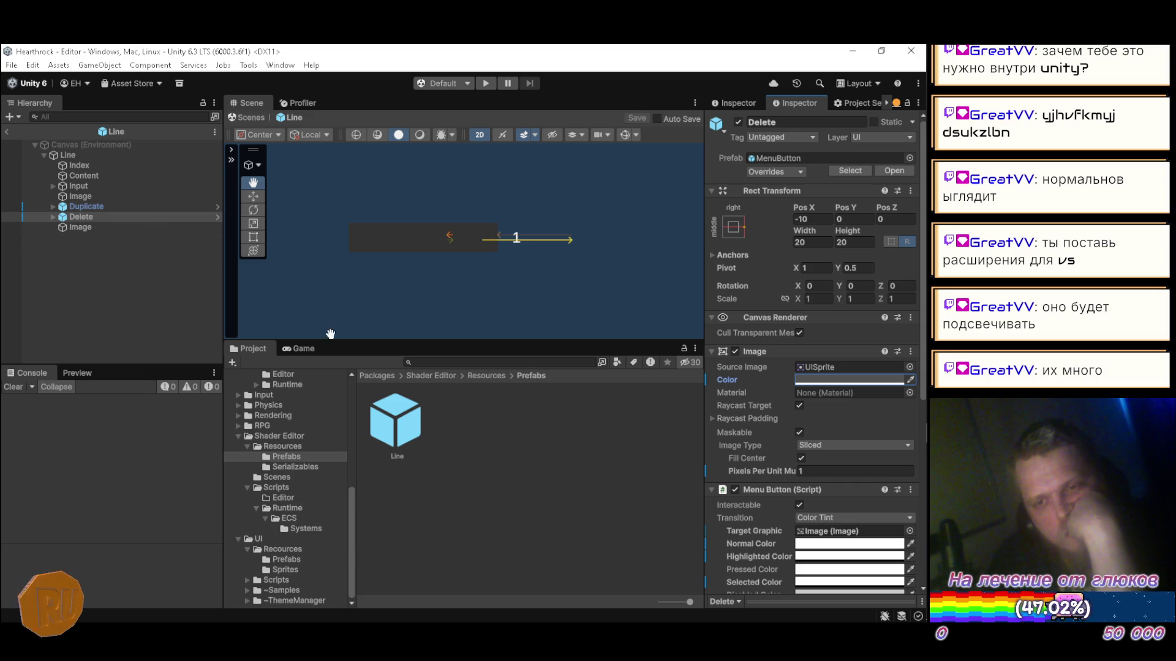
pyautogui.click(300, 347)
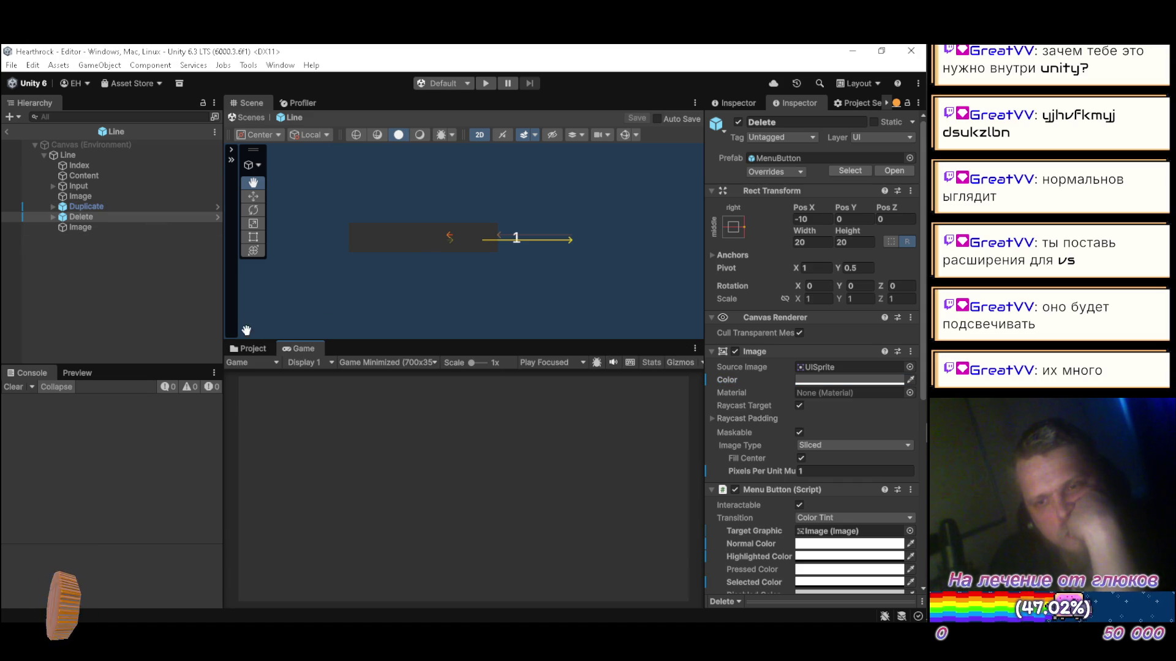
pyautogui.click(250, 348)
# Step: Disable Line's Image child and recentre the Scene view on the Duplicate and Delete buttons
pyautogui.click(80, 228)
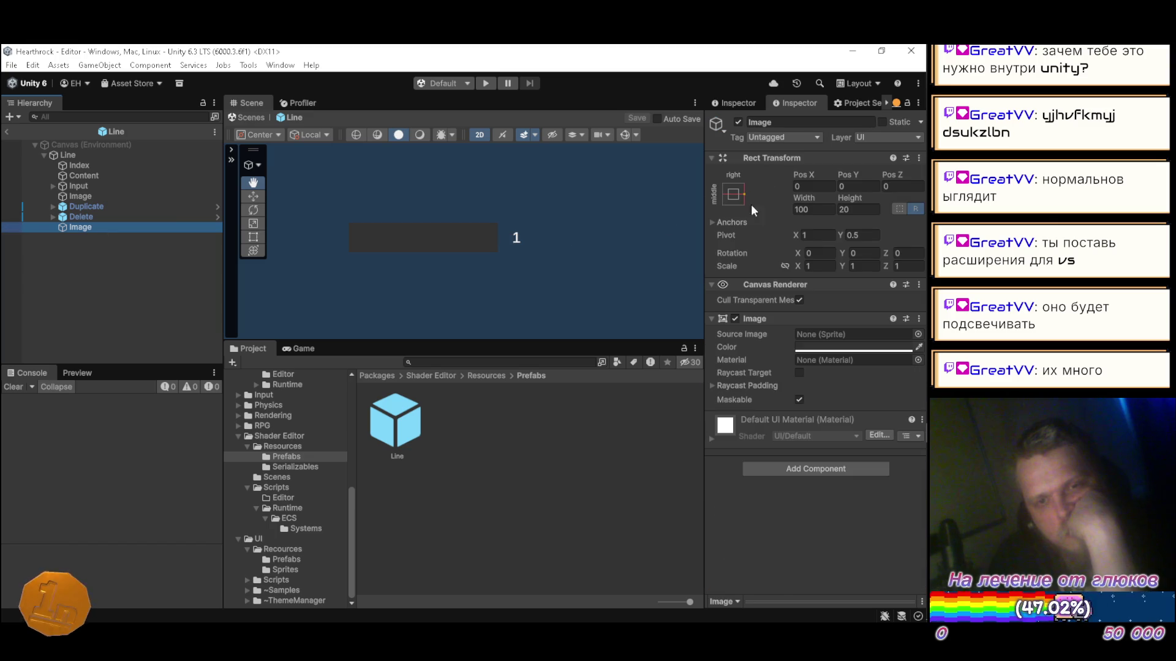
pyautogui.click(738, 123)
pyautogui.scroll(5, 451, 242)
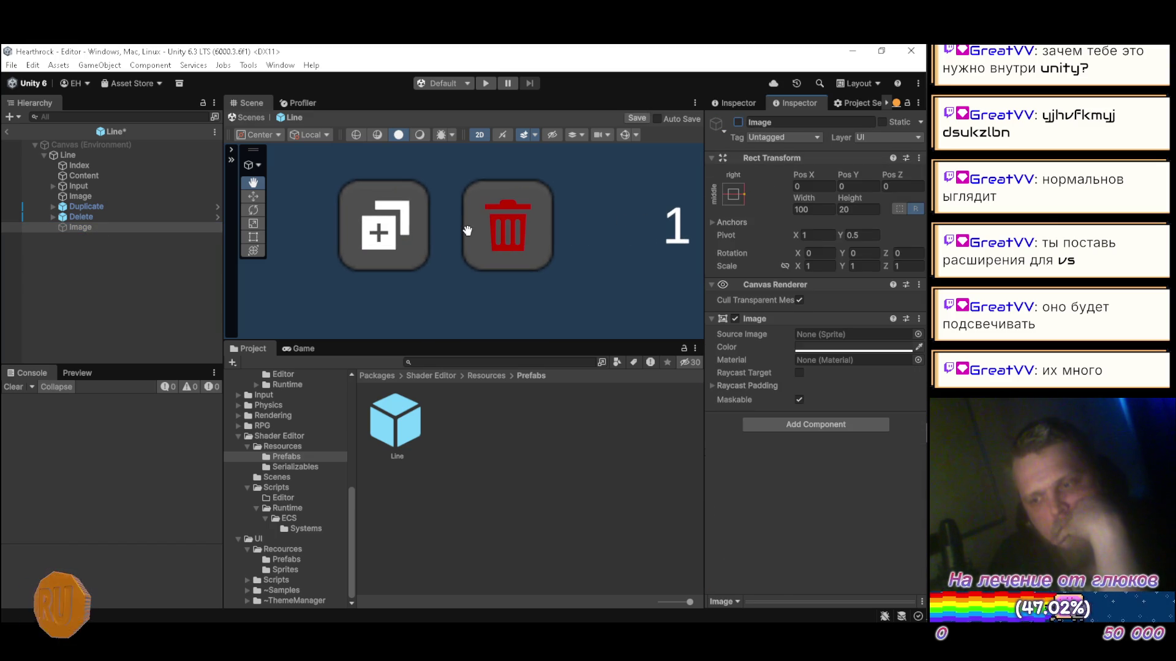
pyautogui.scroll(2, 464, 231)
pyautogui.scroll(-3, 464, 230)
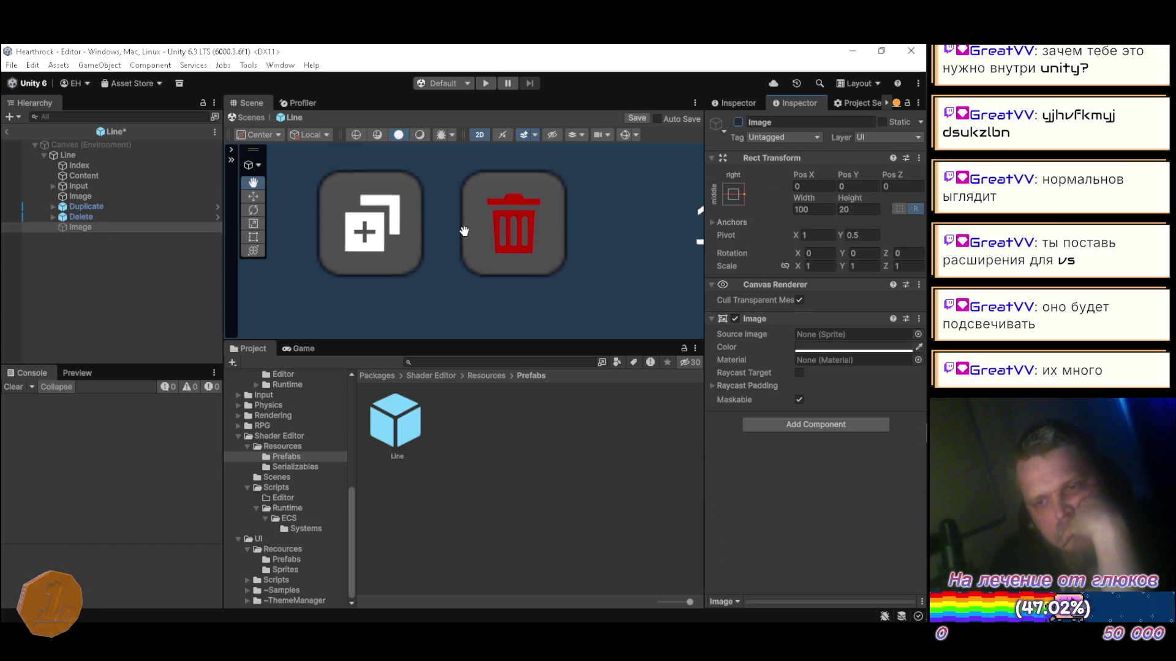
pyautogui.moveTo(457, 227)
pyautogui.mouseDown()
pyautogui.moveTo(499, 231)
pyautogui.moveTo(450, 218)
pyautogui.moveTo(420, 244)
pyautogui.moveTo(480, 240)
pyautogui.mouseUp()
pyautogui.click(123, 154)
# Step: Resize the Line root's width to 100 (after trying 400) and frame the number label and buttons
pyautogui.click(814, 209)
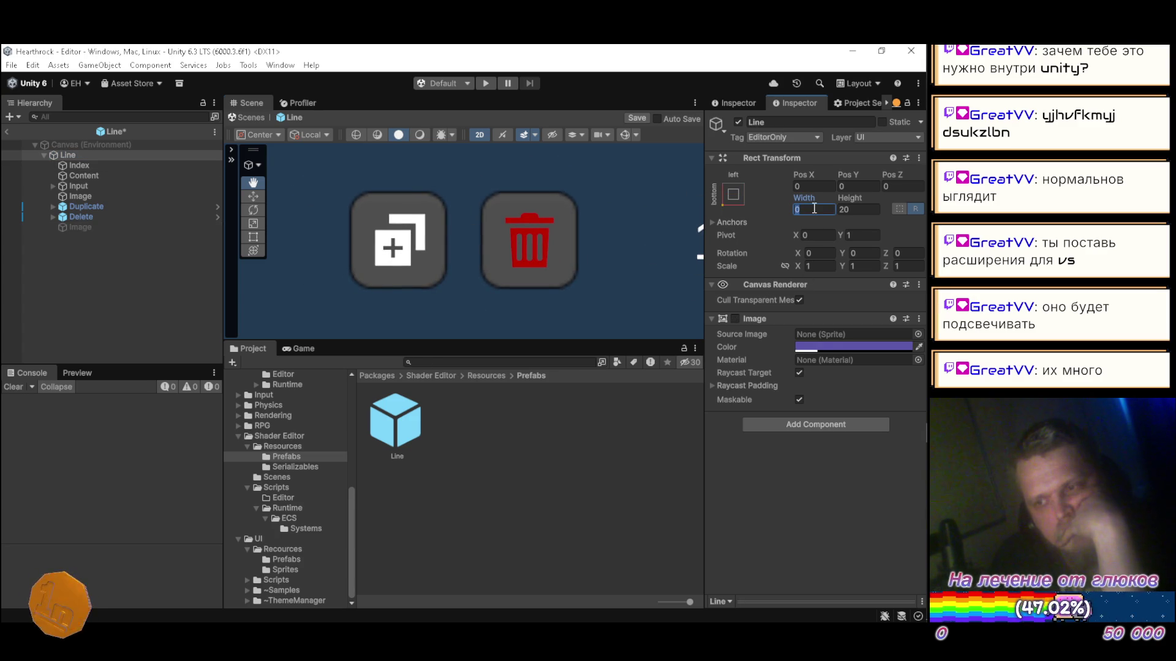
pyautogui.write('400')
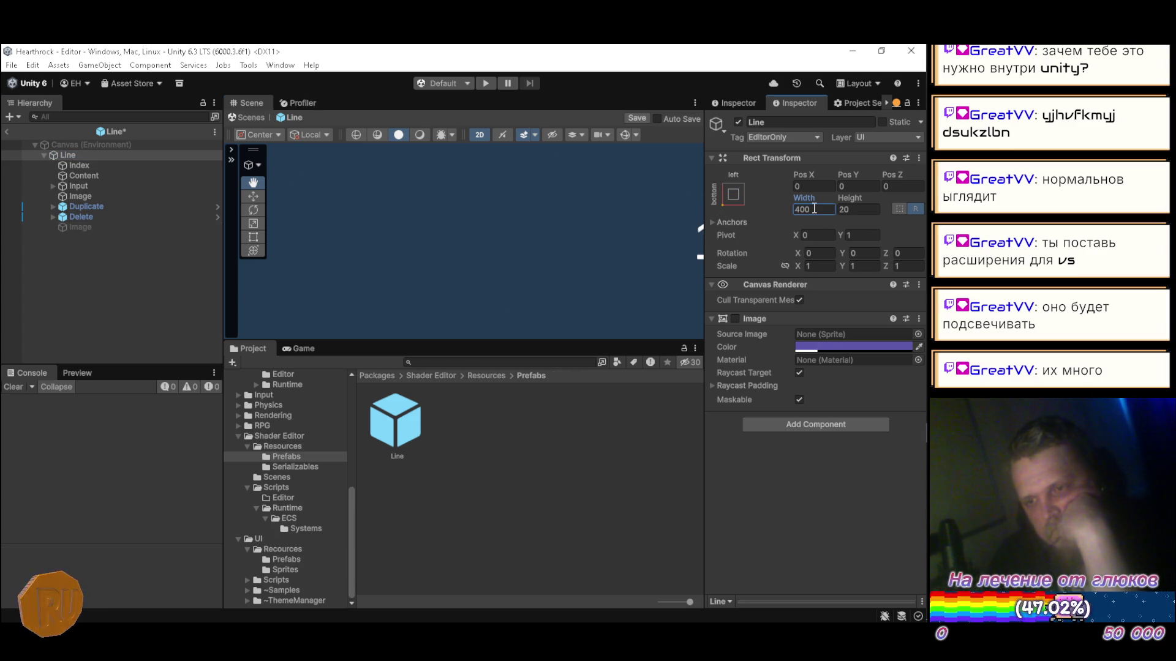
pyautogui.moveTo(588, 231); pyautogui.dragTo(422, 213)
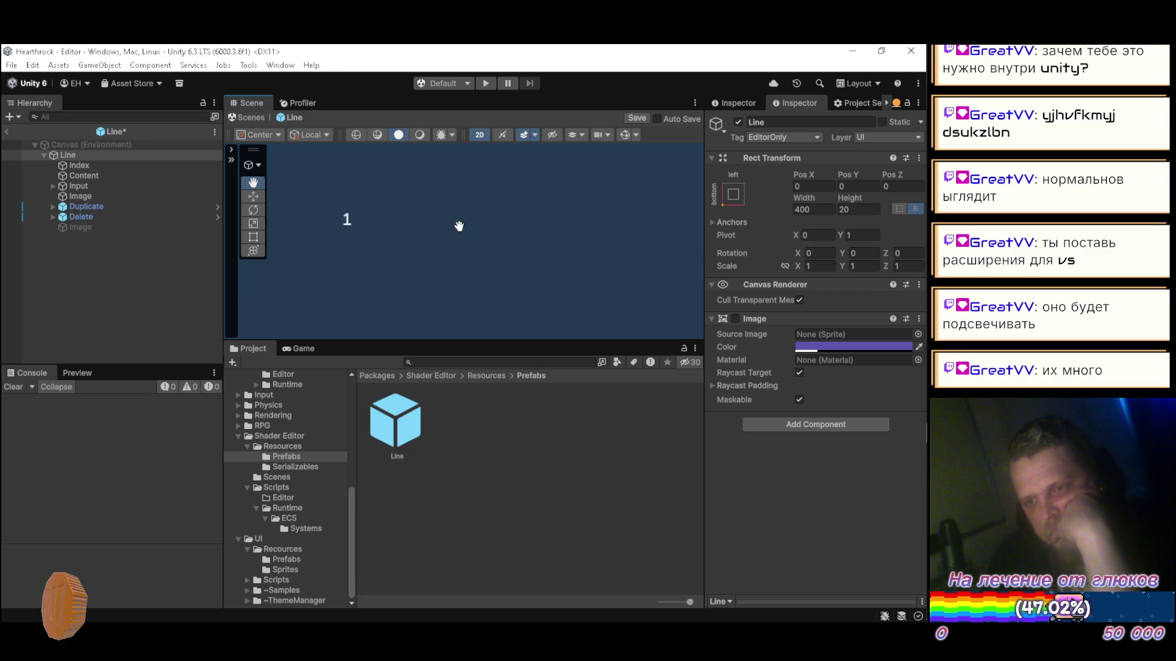
pyautogui.scroll(-5, 566, 245)
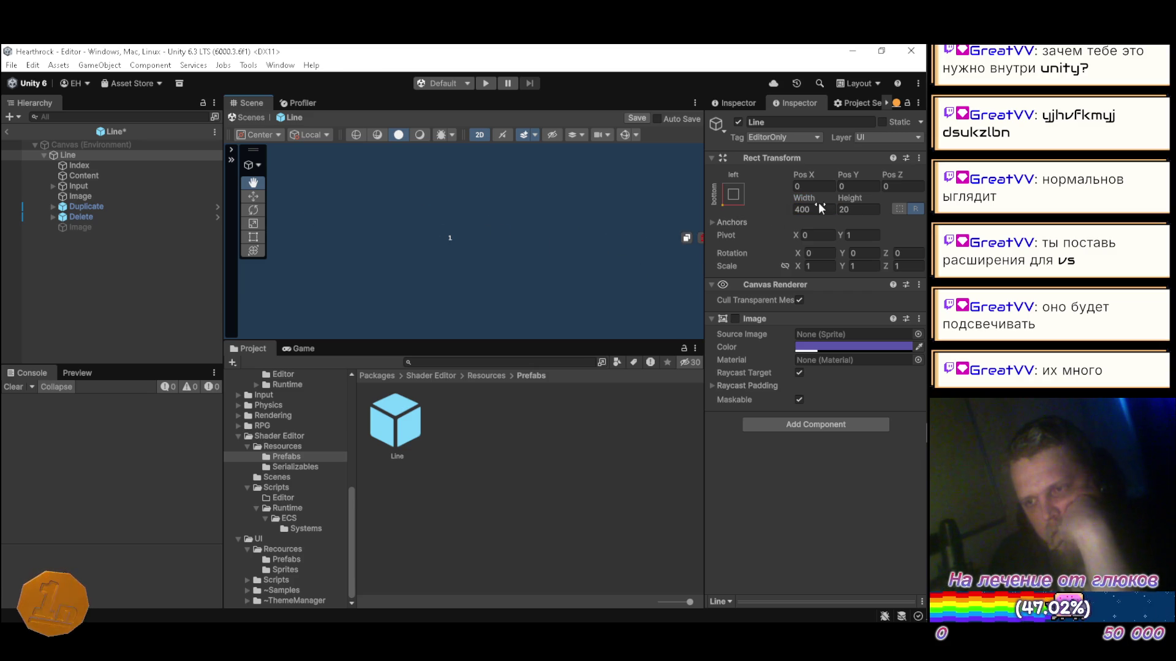
pyautogui.write('100')
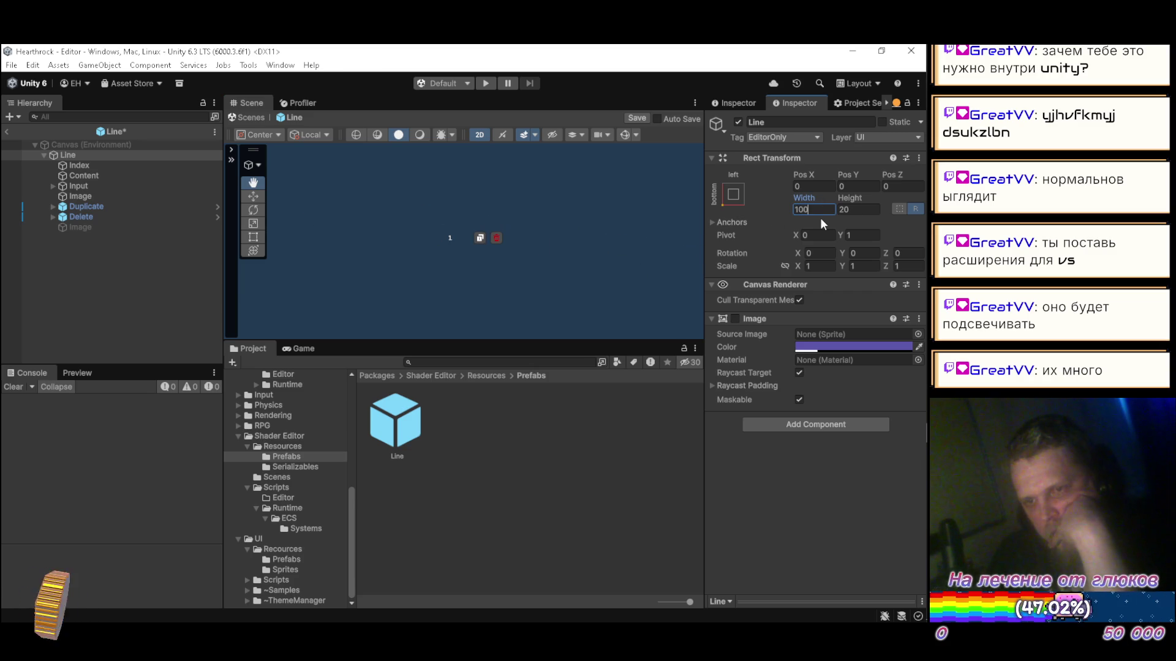
pyautogui.scroll(6, 493, 252)
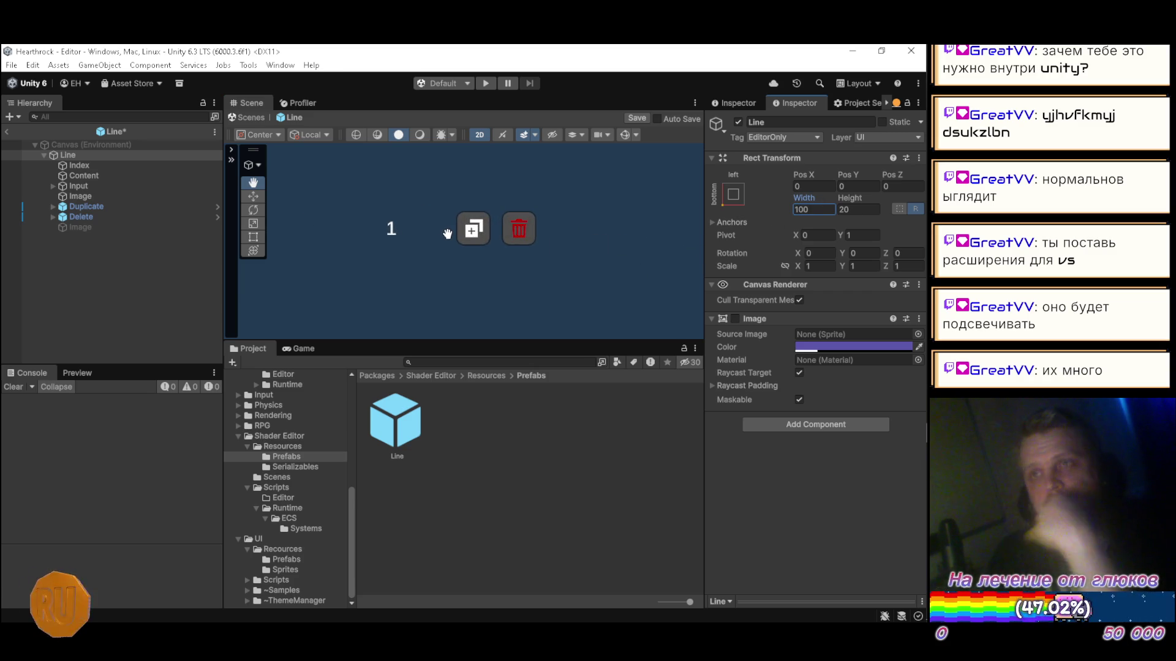
pyautogui.moveTo(460, 239); pyautogui.dragTo(472, 264)
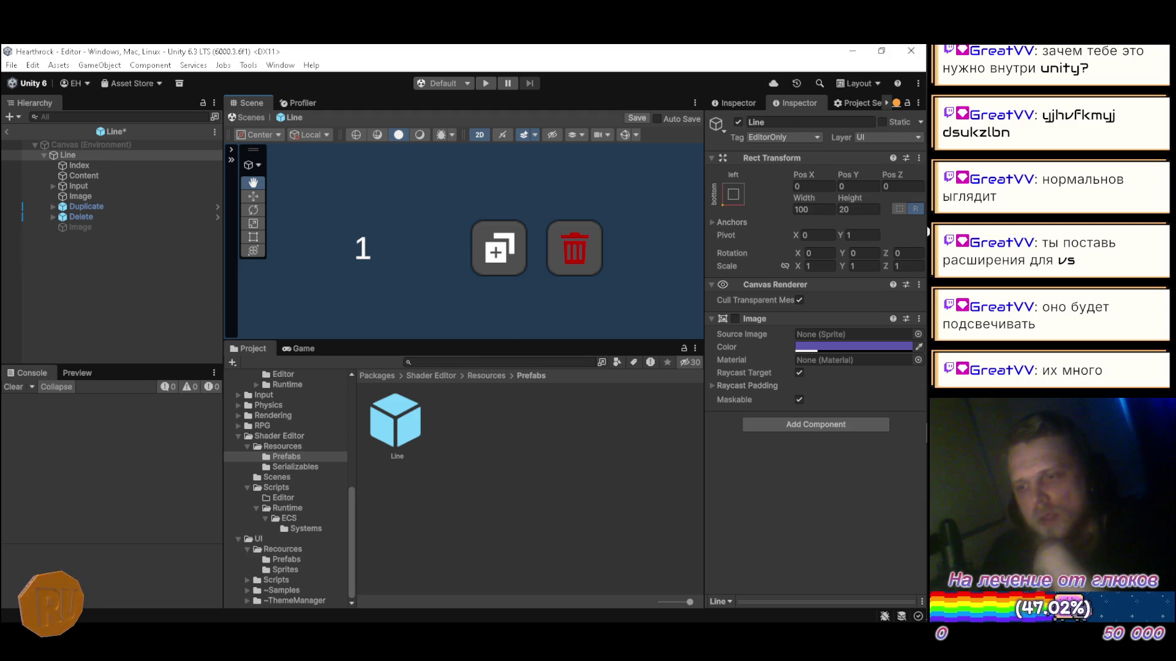
pyautogui.moveTo(912, 156)
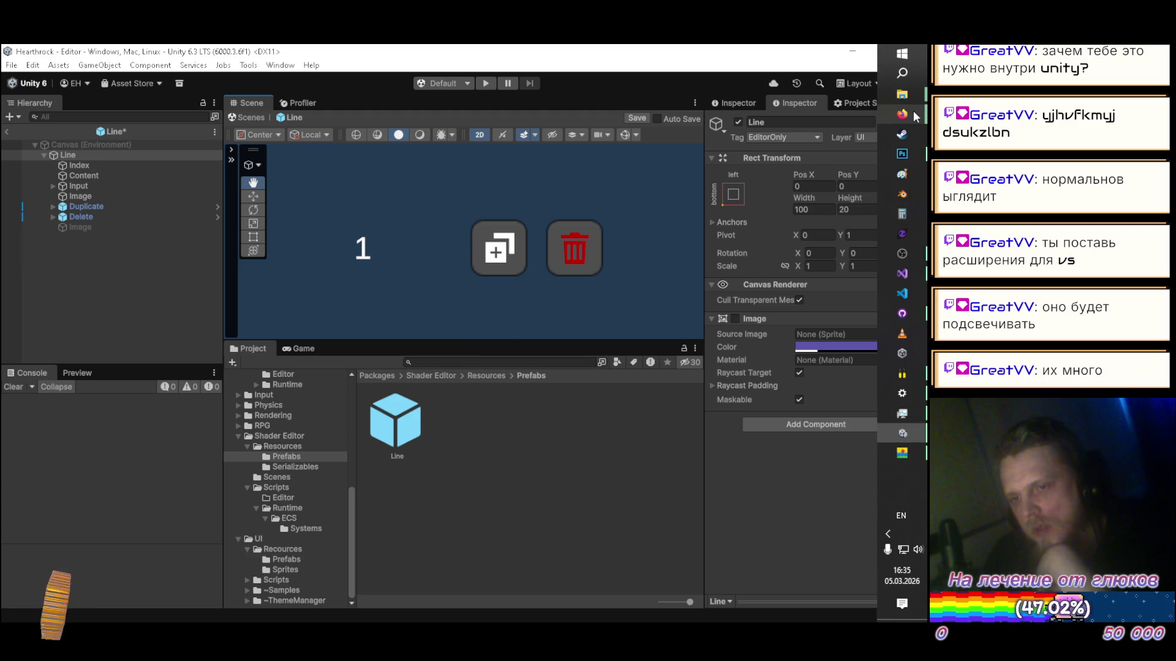
# Step: Duplicate the Duplicate button, rename the copy 'Move', and place it above Duplicate
pyautogui.click(84, 207)
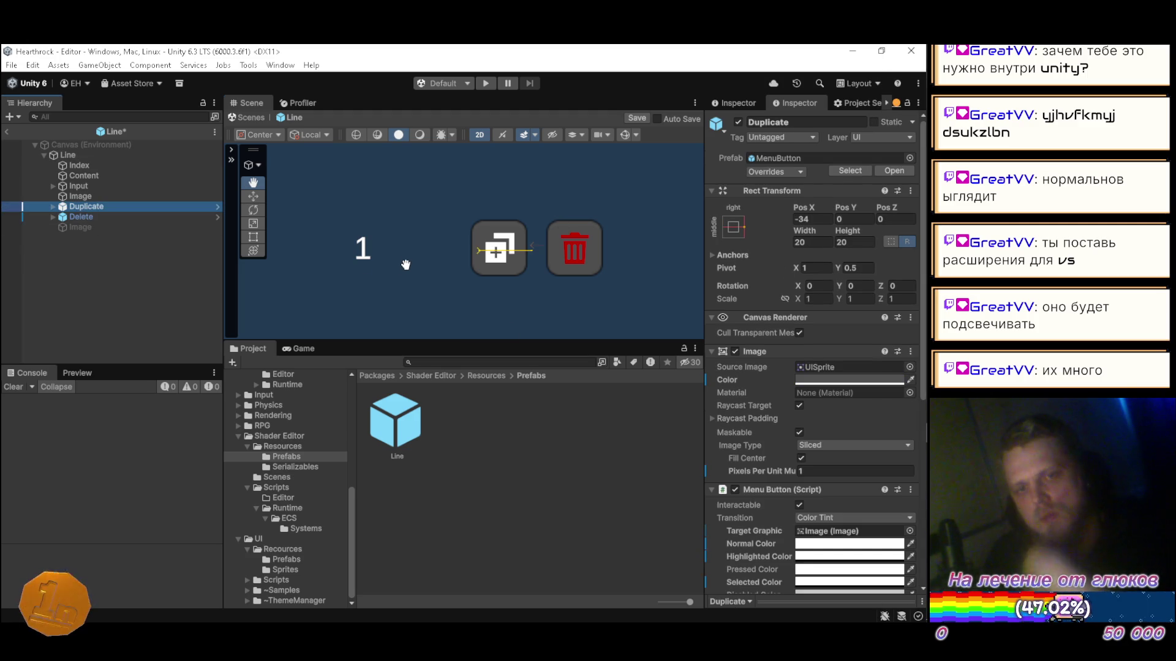
pyautogui.hotkey('ctrl', 'd')
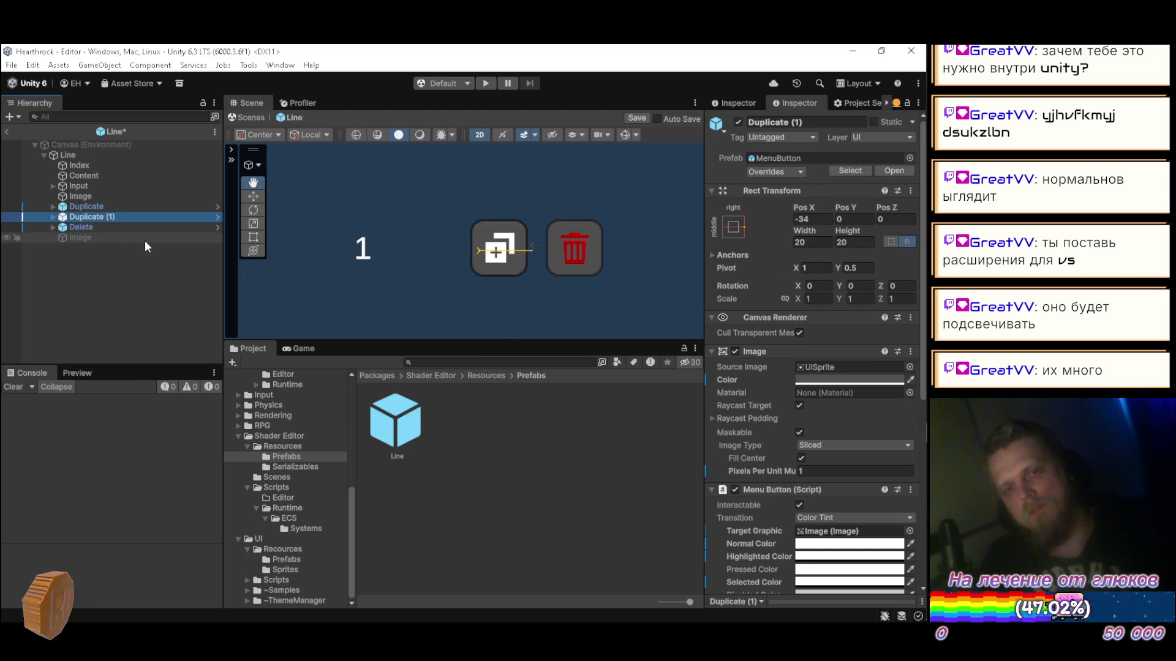
pyautogui.press('F2')
pyautogui.write('Move')
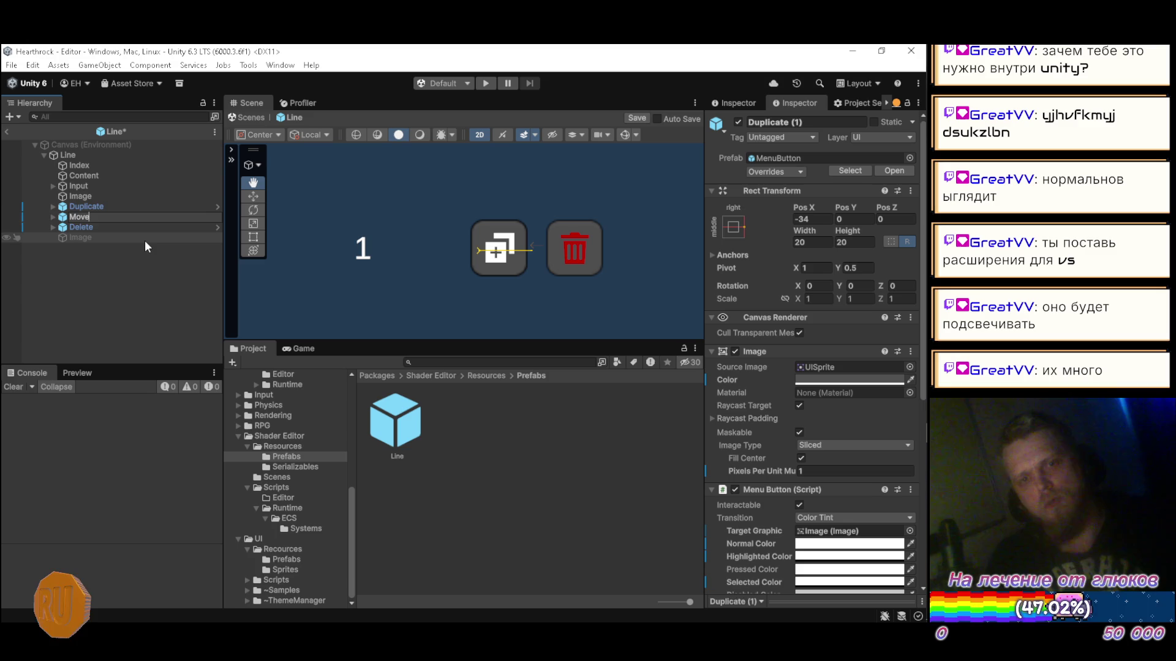
pyautogui.press('Return')
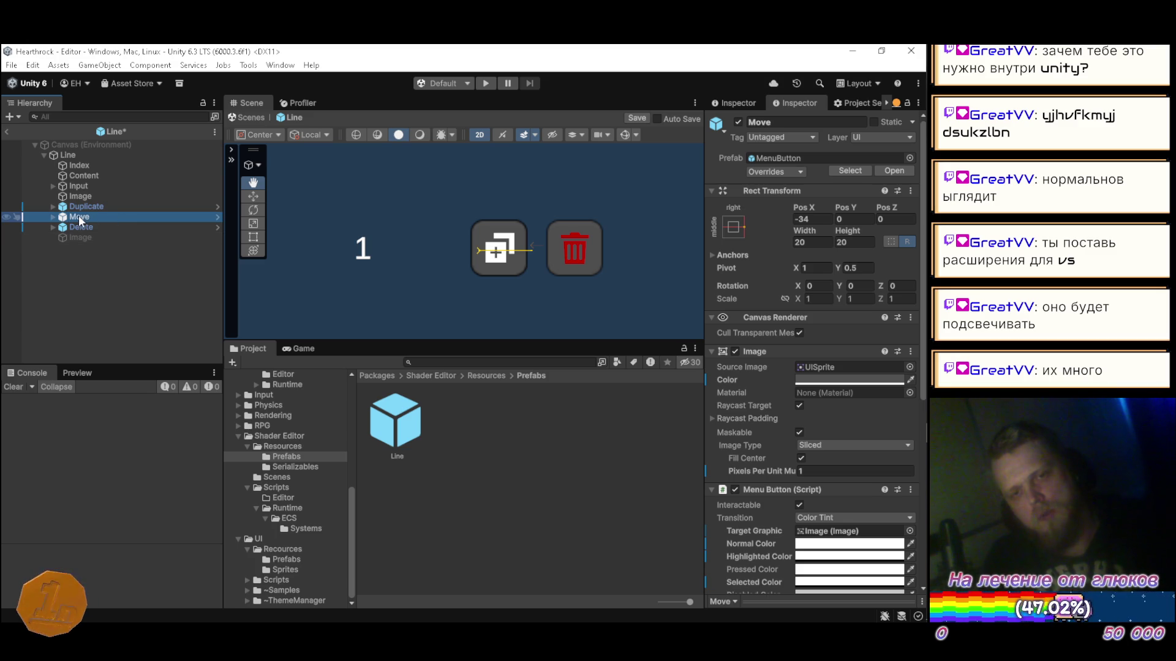
pyautogui.moveTo(93, 204); pyautogui.dragTo(93, 204)
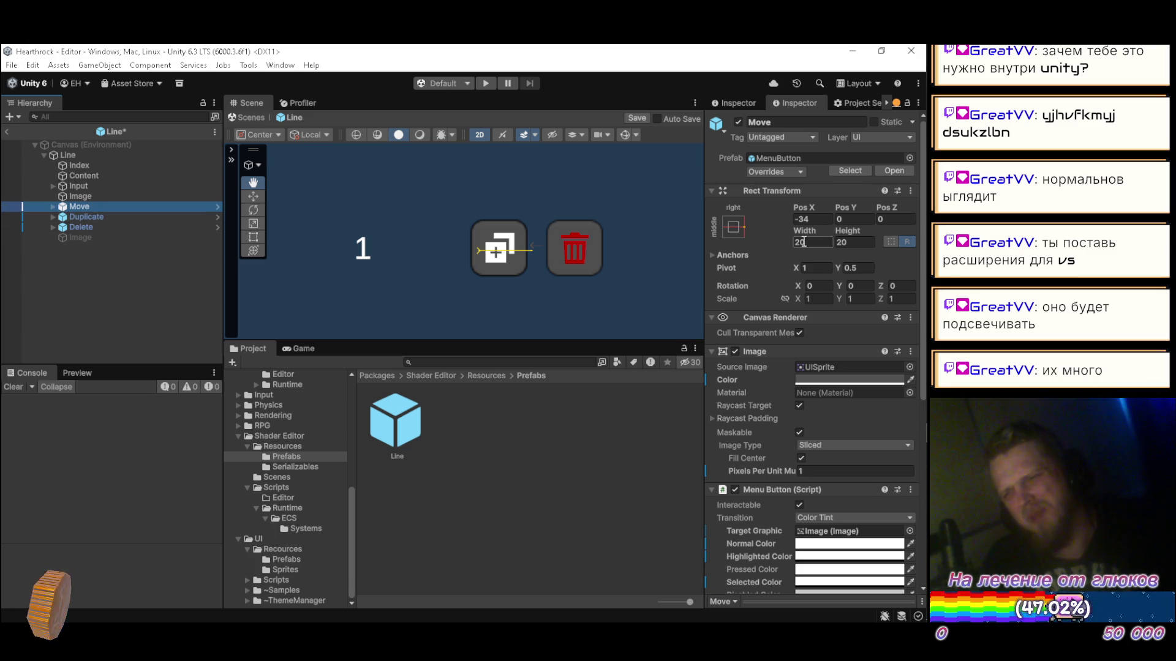
# Step: Anchor Move middle-left with Pos X 10, Pivot X 0 and Width 16
pyautogui.click(734, 228)
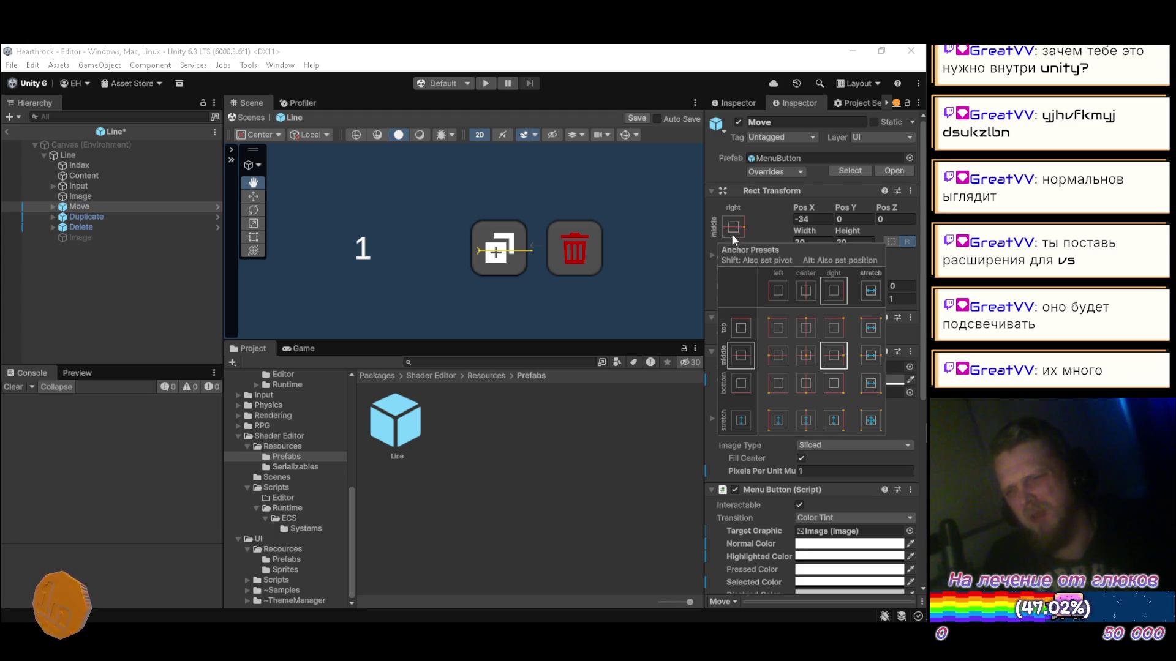
pyautogui.click(779, 356)
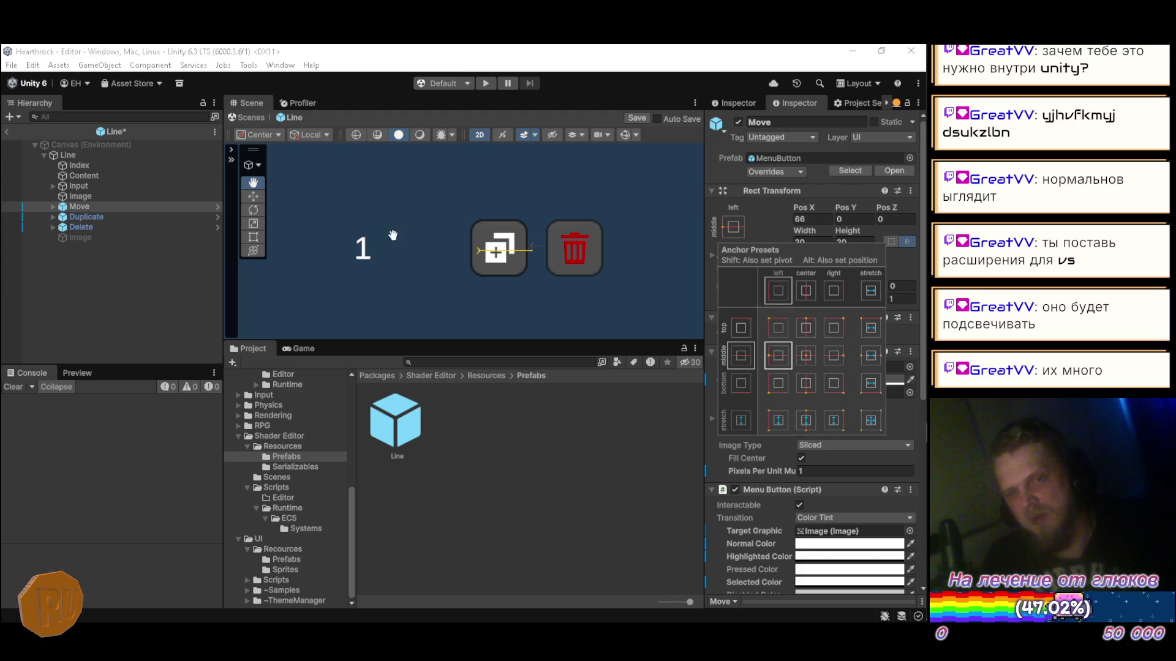
pyautogui.click(816, 219)
pyautogui.write('10')
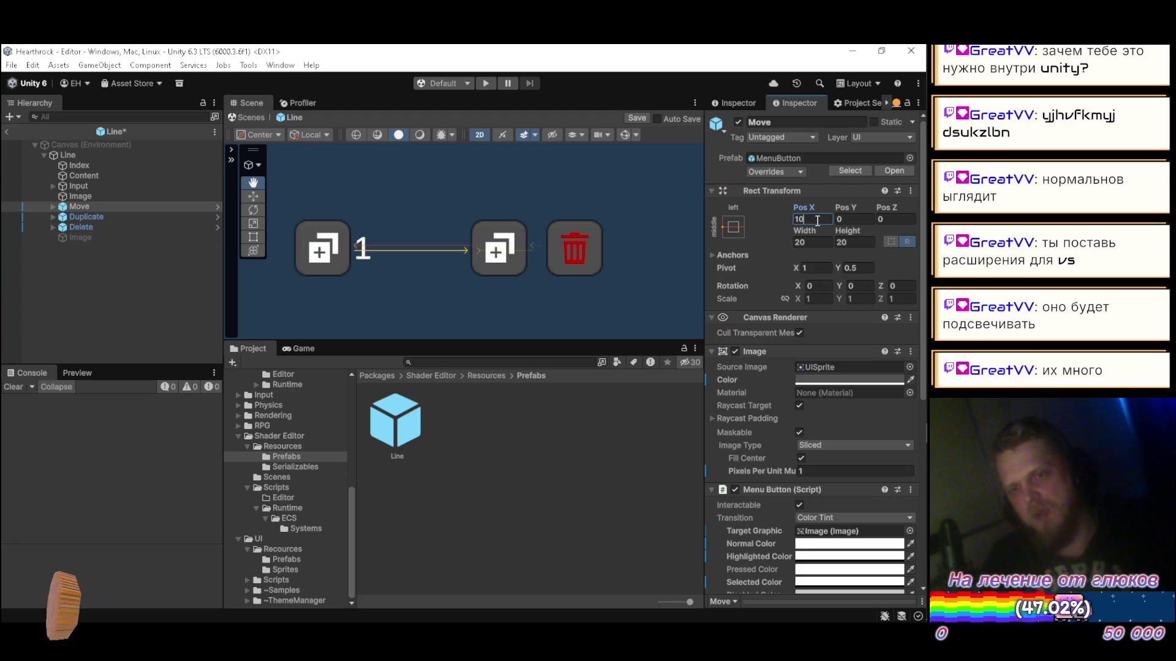
pyautogui.click(826, 268)
pyautogui.write('0')
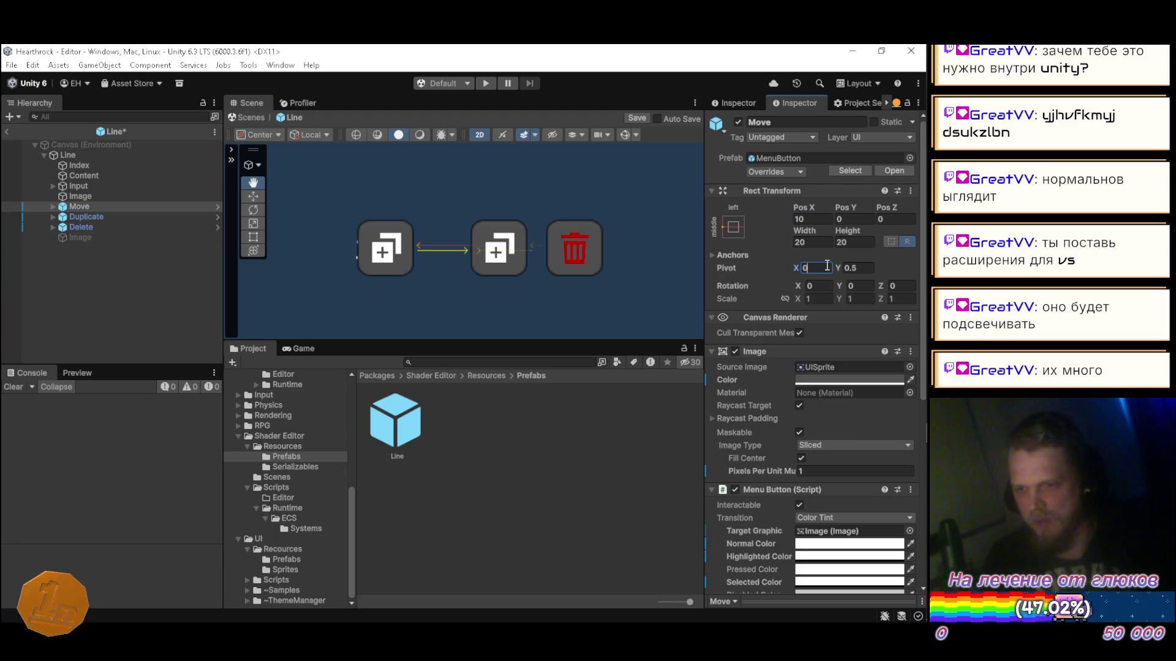
pyautogui.click(807, 220)
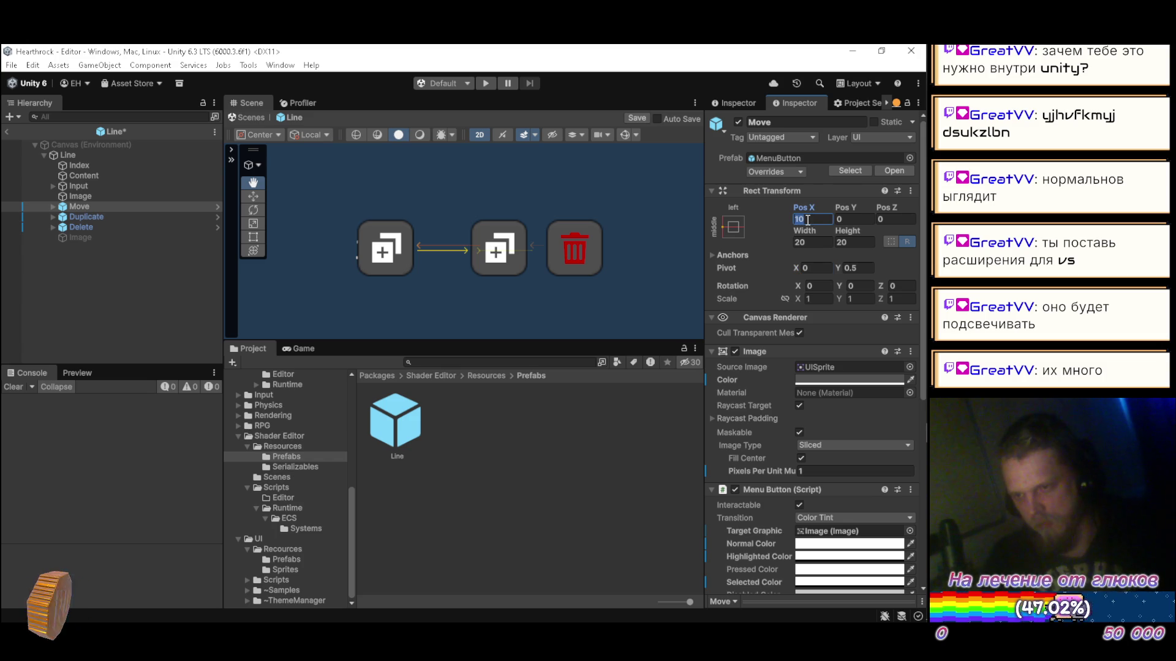
pyautogui.click(807, 219)
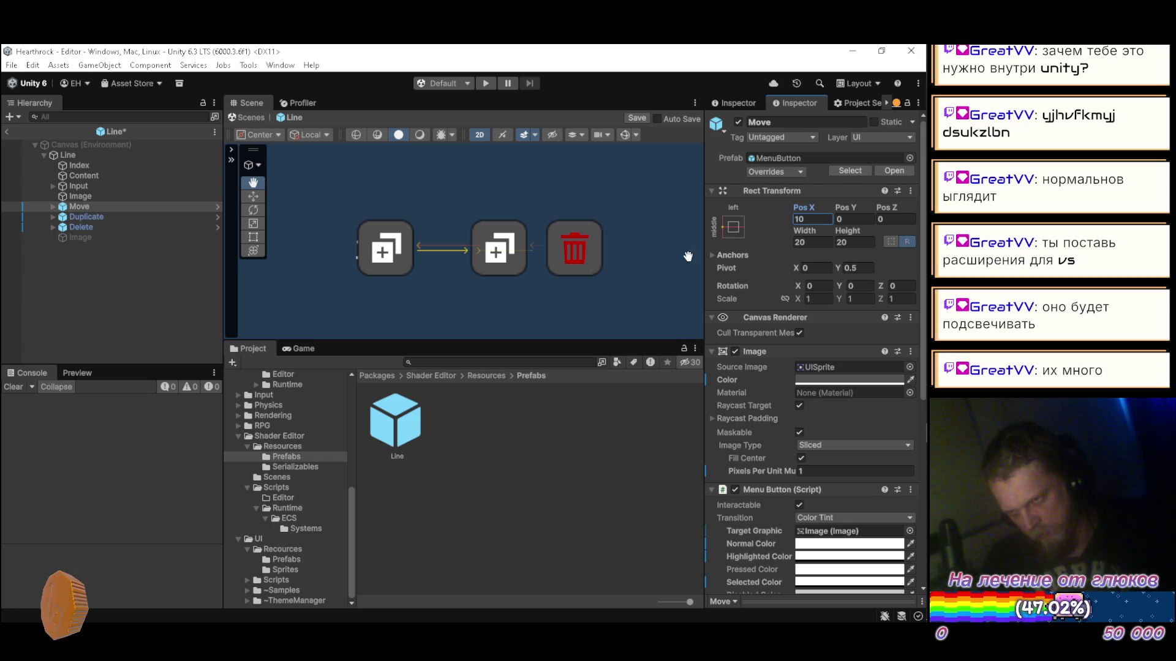
pyautogui.click(829, 243)
pyautogui.write('10')
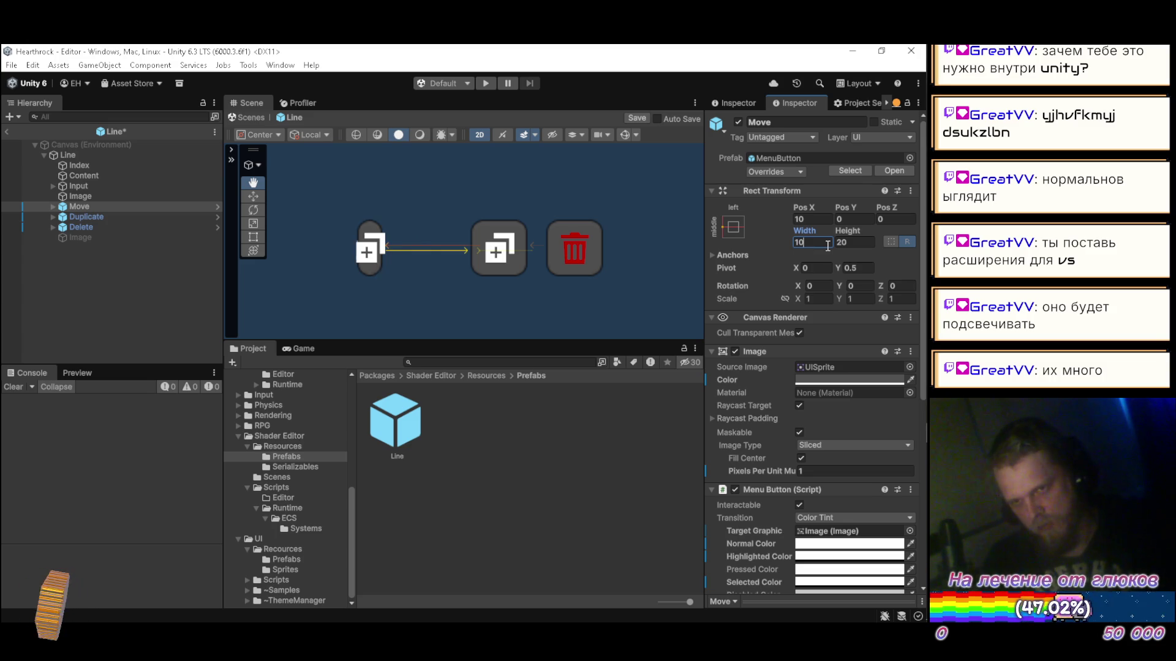
pyautogui.press('BackSpace')
pyautogui.write('6')
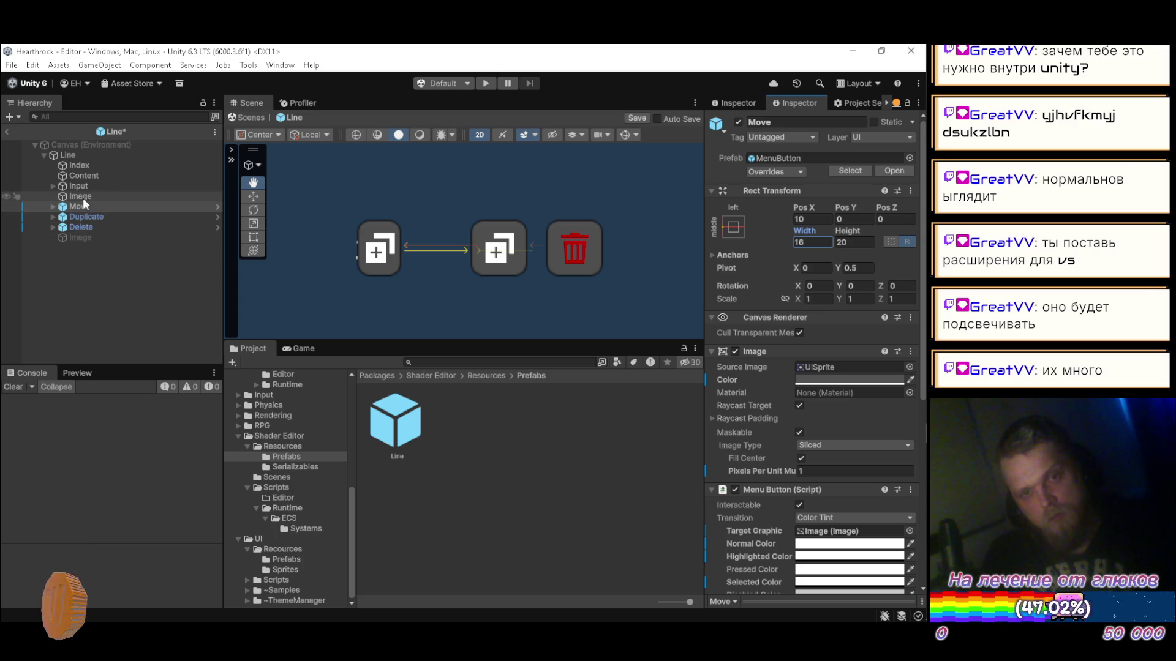
# Step: Set the Index object's Rect Transform Pos X to 30 and save the Line prefab
pyautogui.click(87, 167)
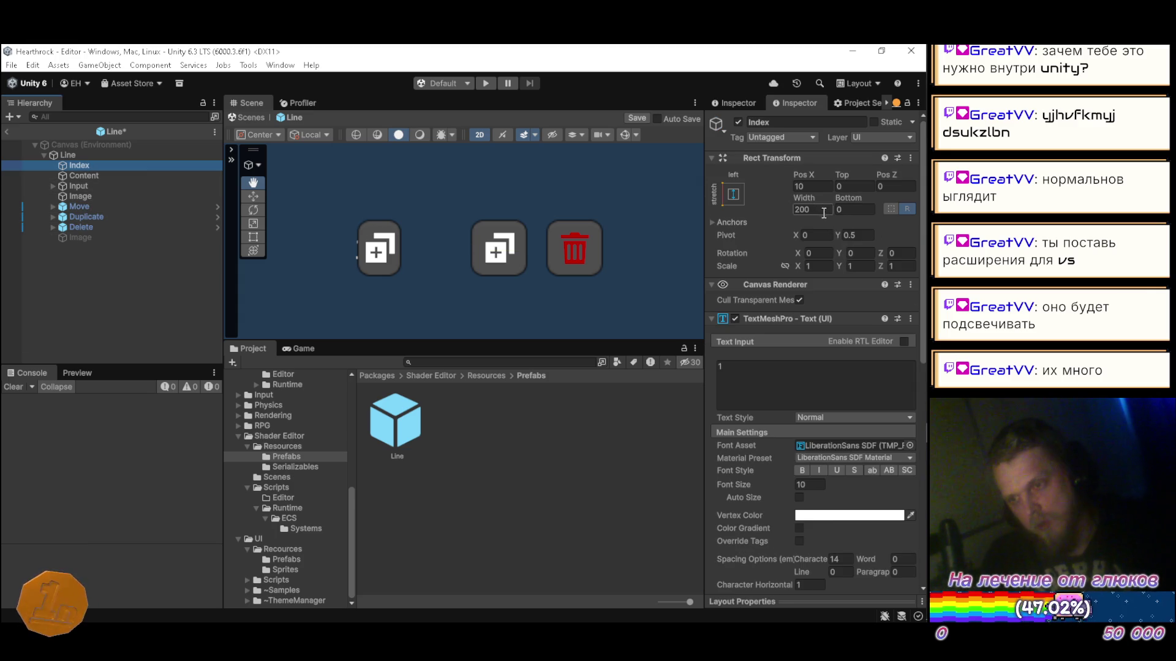
pyautogui.click(819, 187)
pyautogui.write('20')
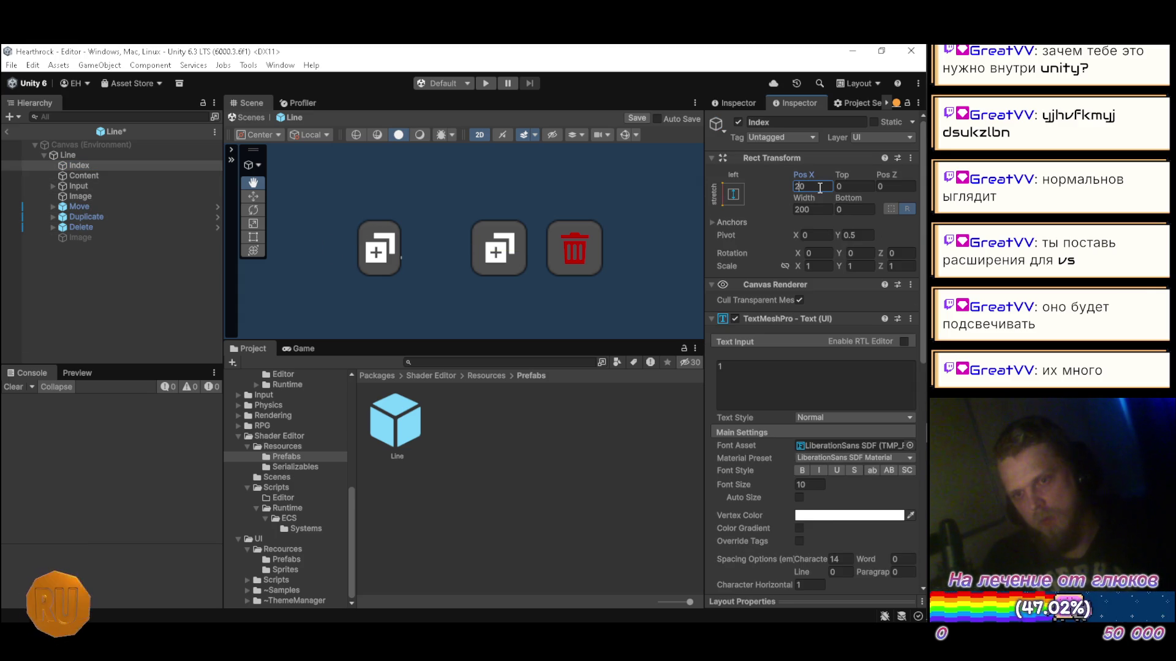
pyautogui.write('3')
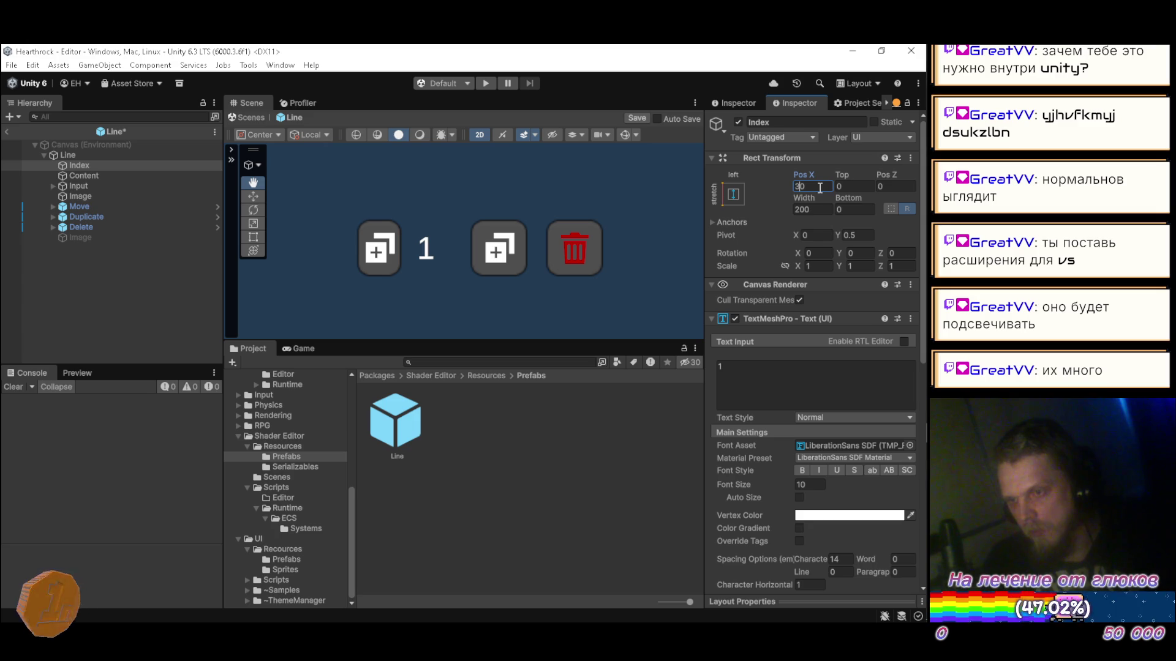
pyautogui.write('2')
pyautogui.press('BackSpace')
pyautogui.write('3')
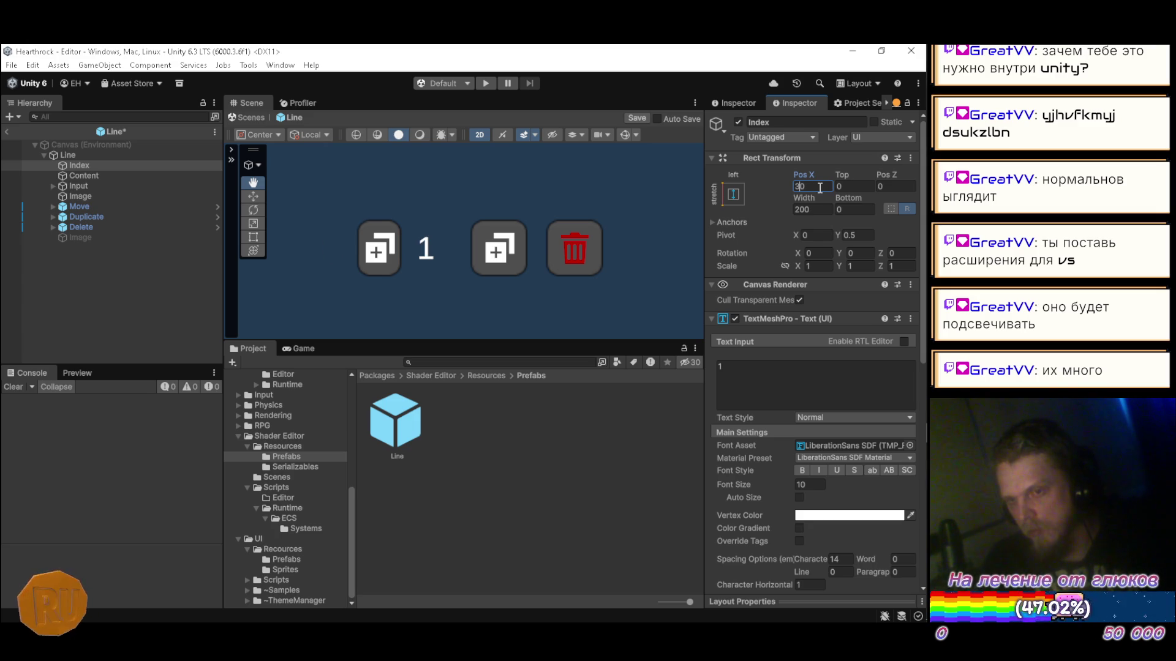
pyautogui.hotkey('ctrl', 's')
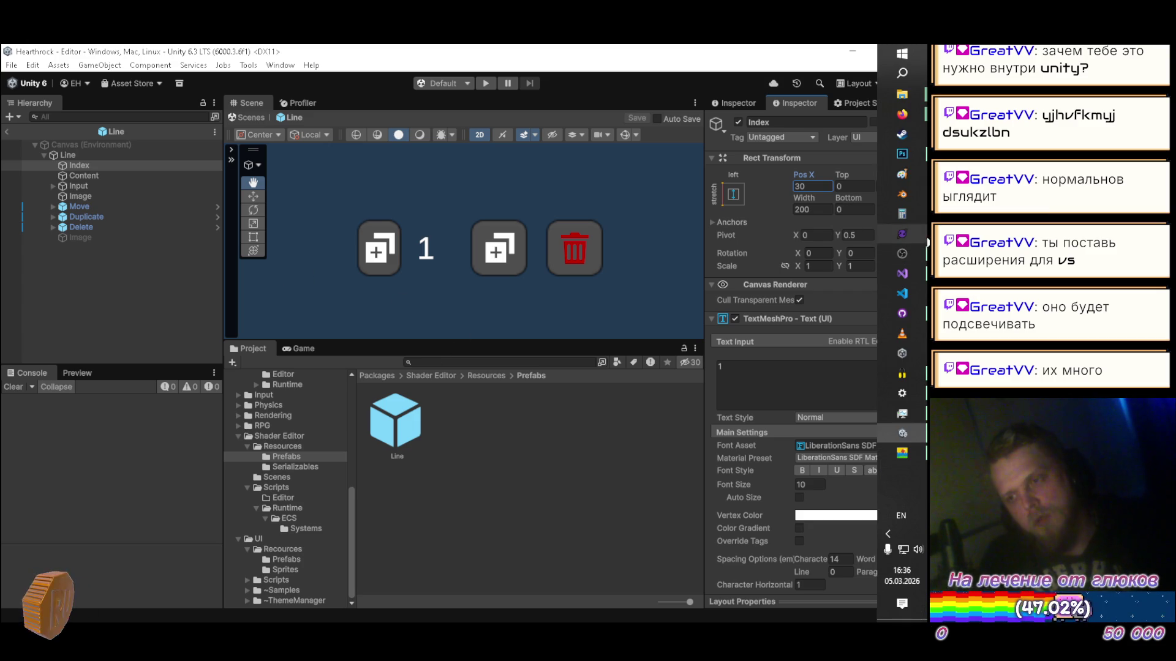
pyautogui.hotkey('alt', 'Tab')
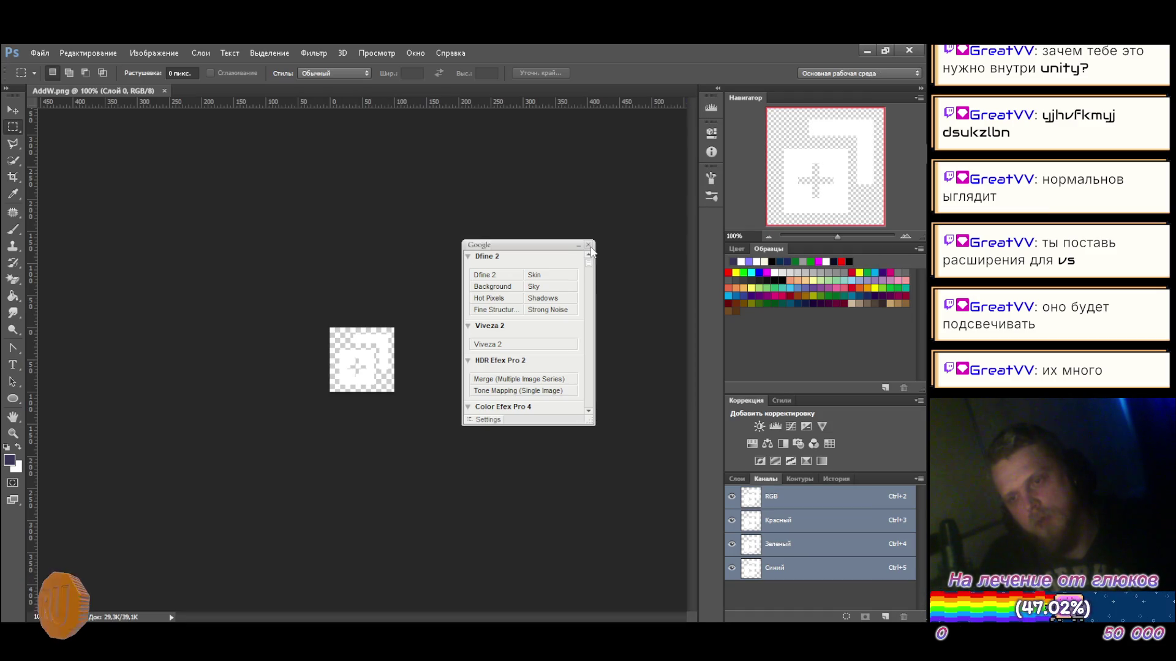
# Step: Close the Google Nik panel and start a new Photoshop document, selecting its 1024 width
pyautogui.click(589, 246)
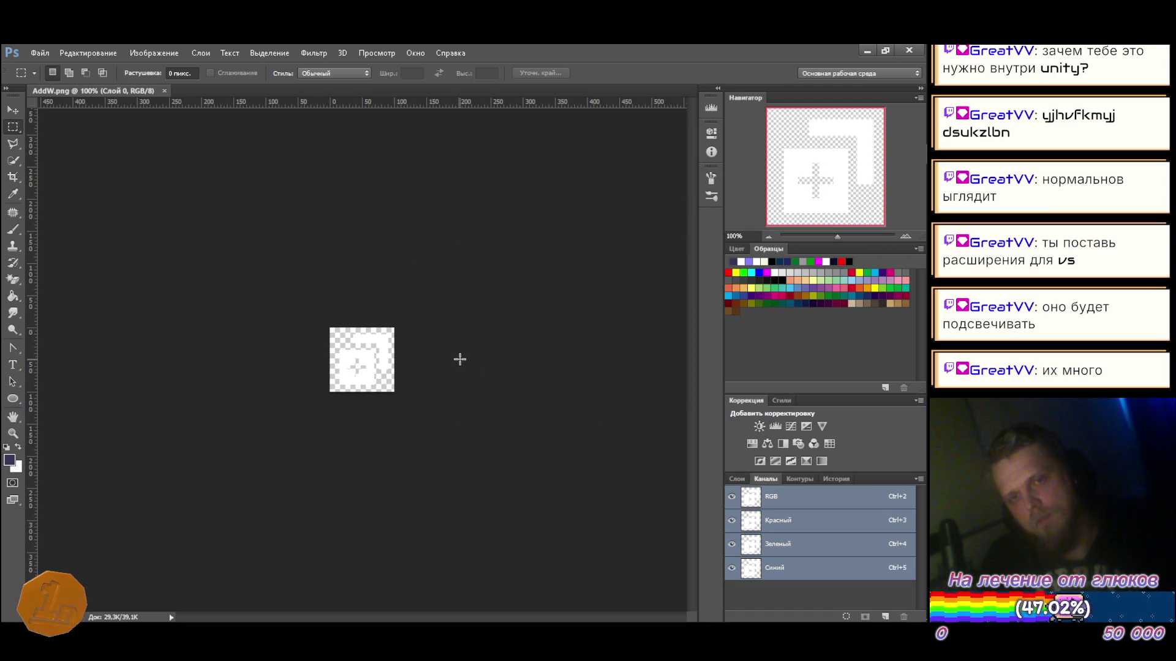
pyautogui.hotkey('ctrl', 'n')
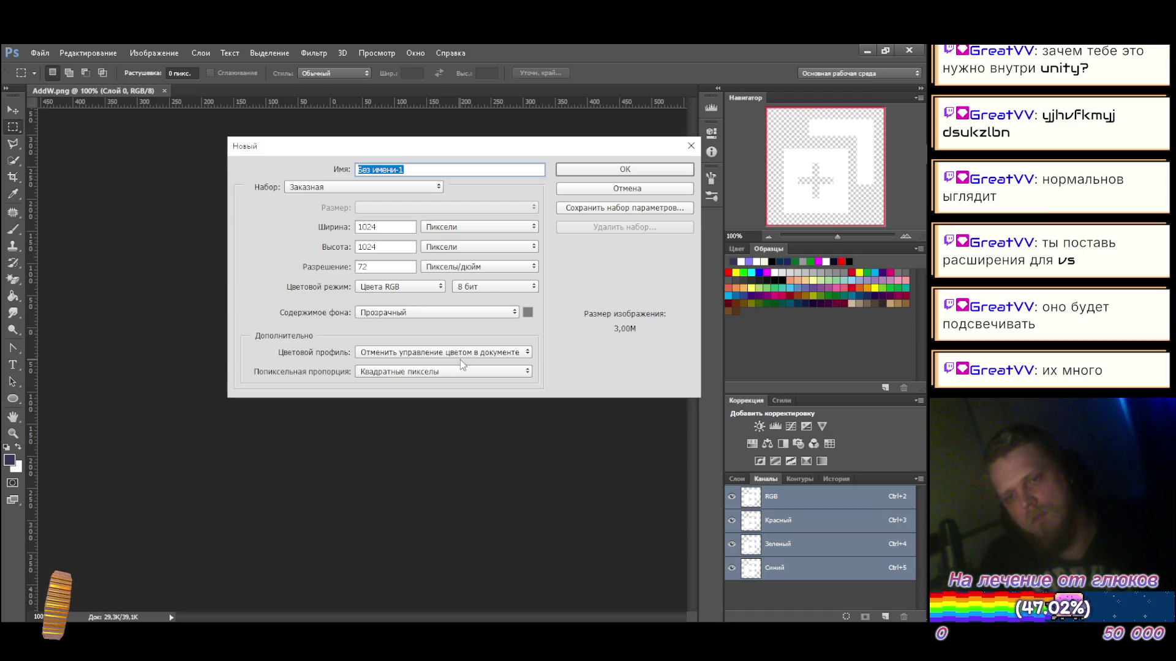
pyautogui.click(397, 227)
pyautogui.doubleClick(397, 227)
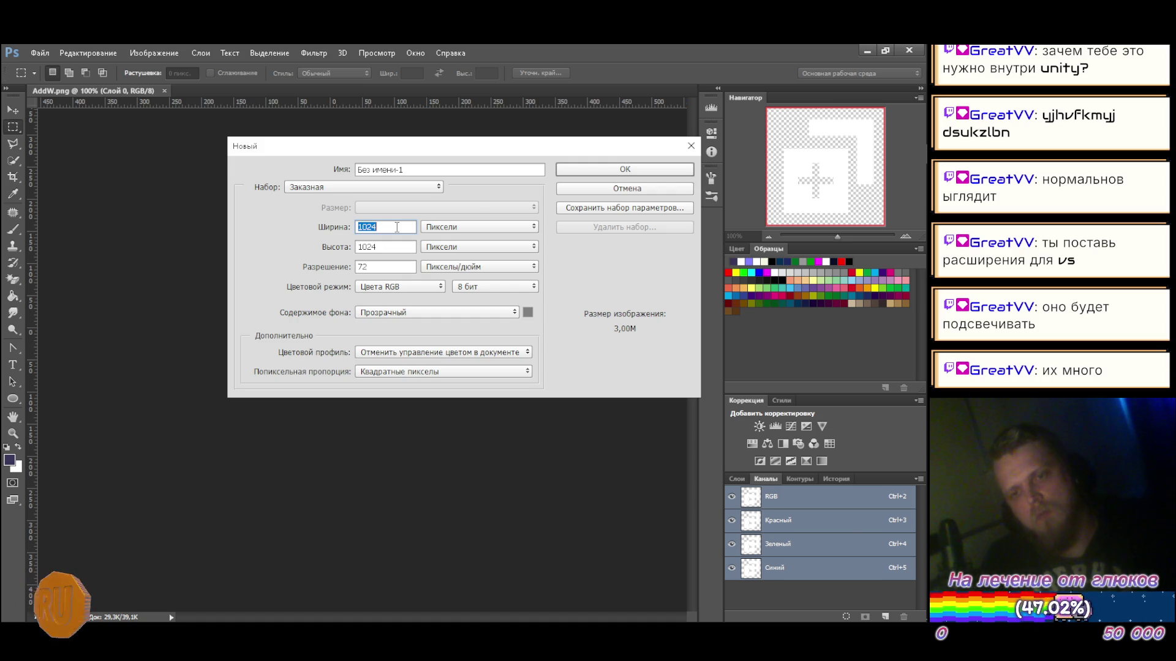
# Step: Cancel the new document, leaving AddW.png as the only open Photoshop document
pyautogui.hotkey('alt', 'Tab')
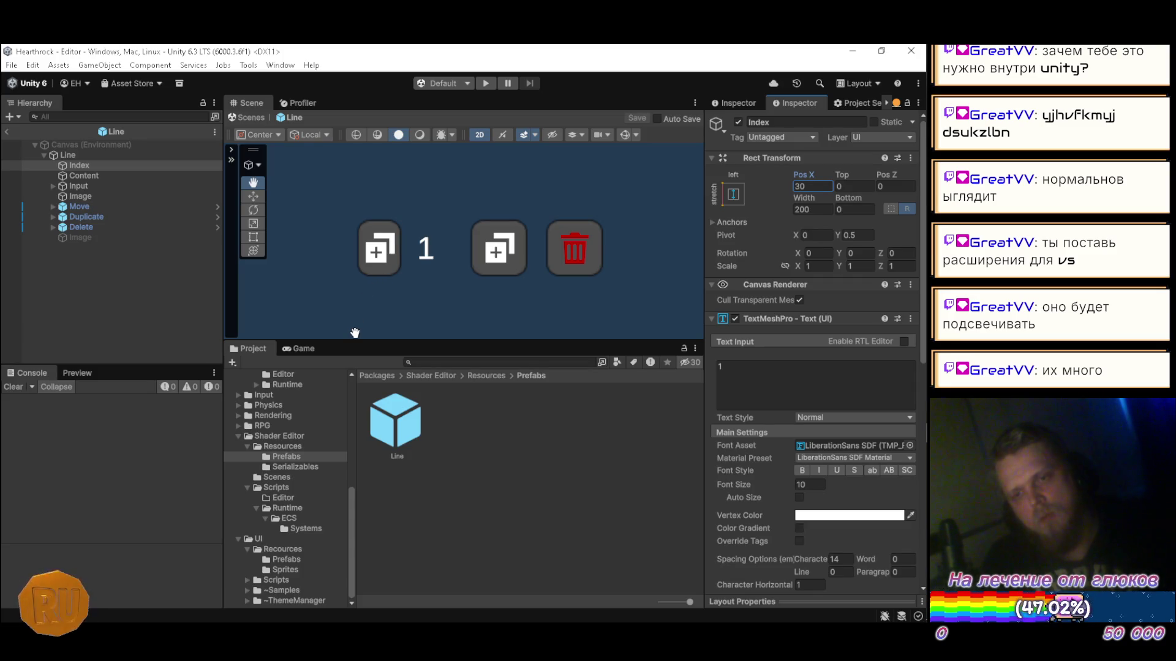
pyautogui.hotkey('alt', 'Tab')
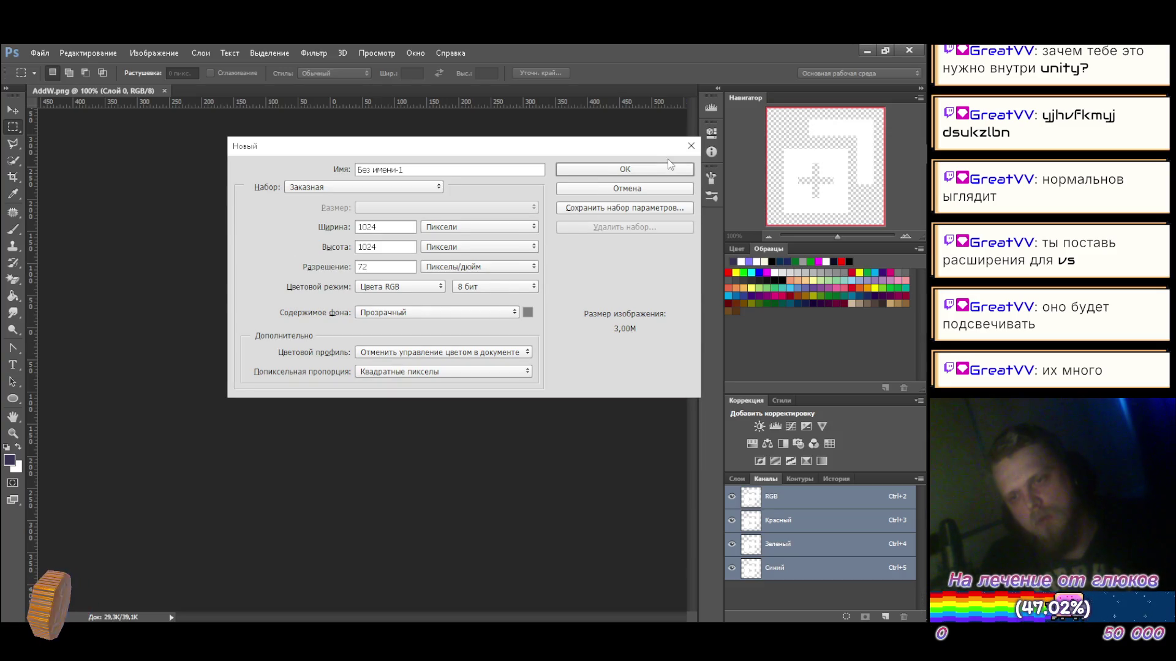
pyautogui.click(696, 151)
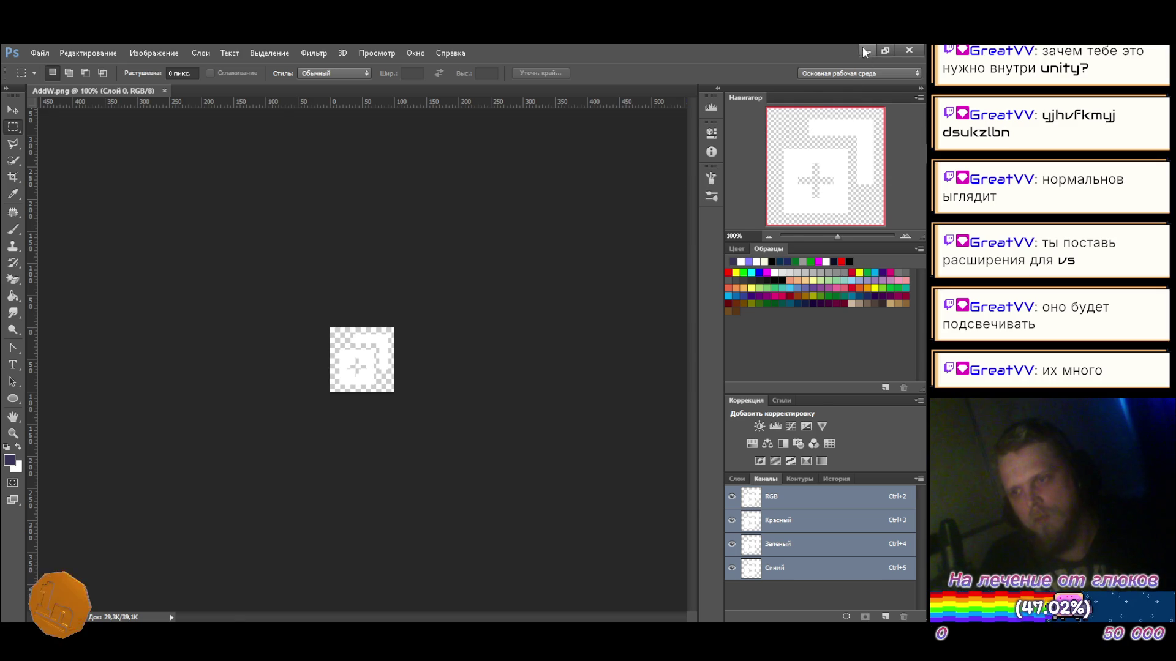
pyautogui.hotkey('alt', 'Tab')
# Step: Clear the Move button Icon's source image to None
pyautogui.click(52, 206)
pyautogui.click(86, 217)
pyautogui.click(918, 334)
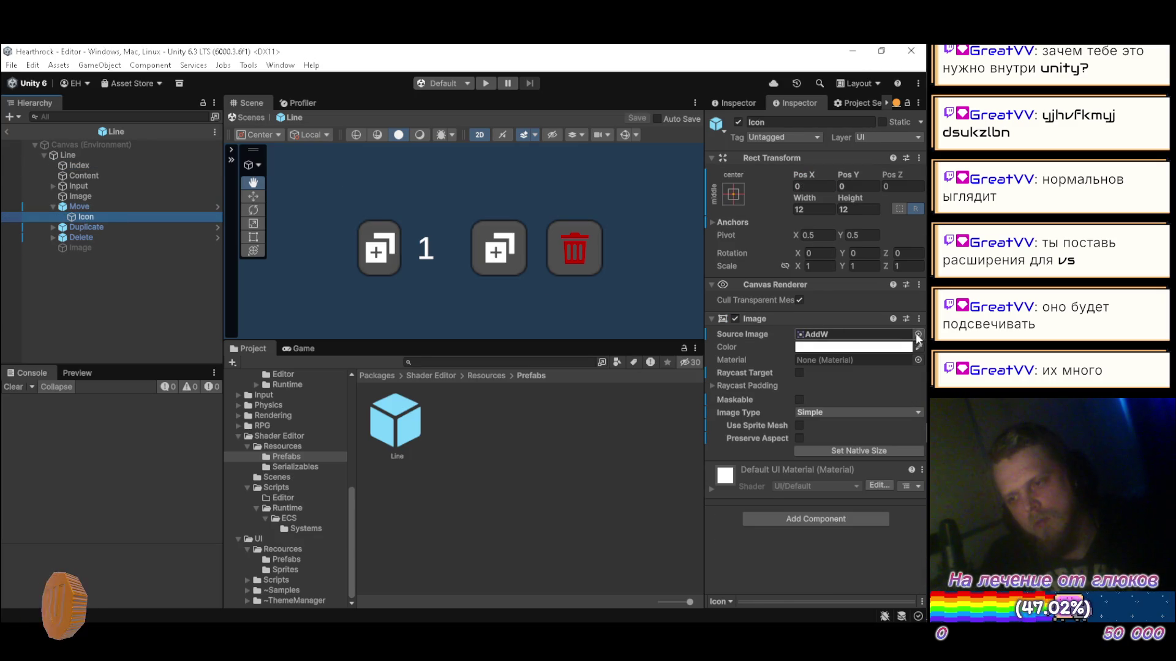
pyautogui.click(652, 362)
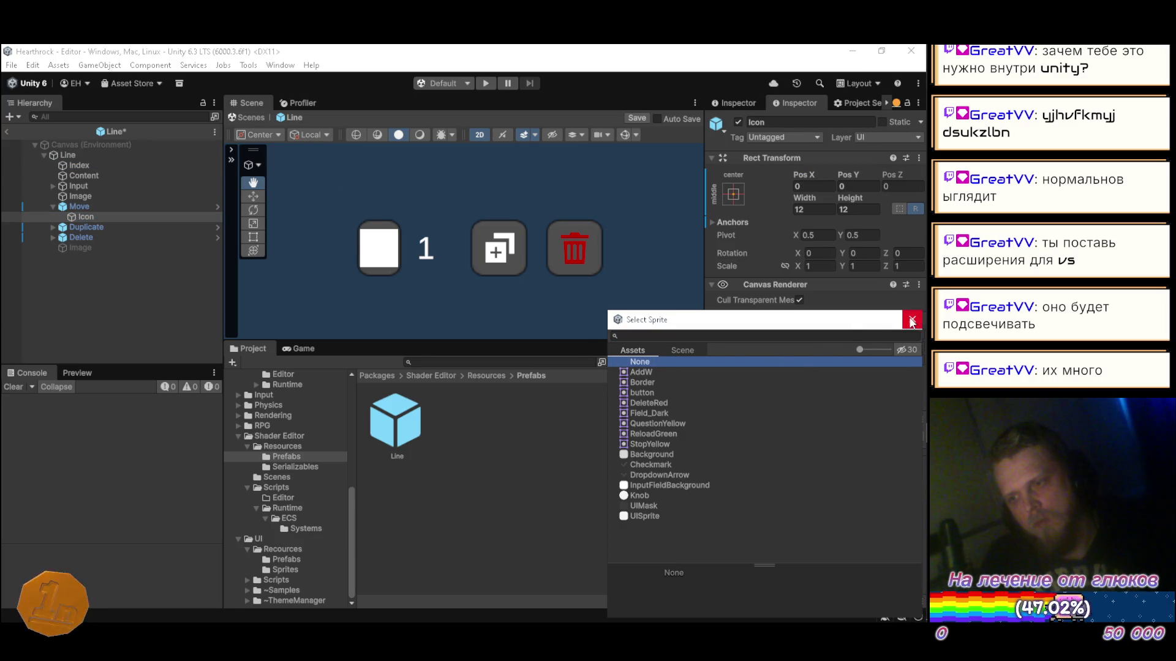
pyautogui.click(912, 319)
# Step: Set the Icon colour alpha to 0, save the prefab, and collapse the Move group
pyautogui.click(851, 347)
pyautogui.click(899, 452)
pyautogui.write('0')
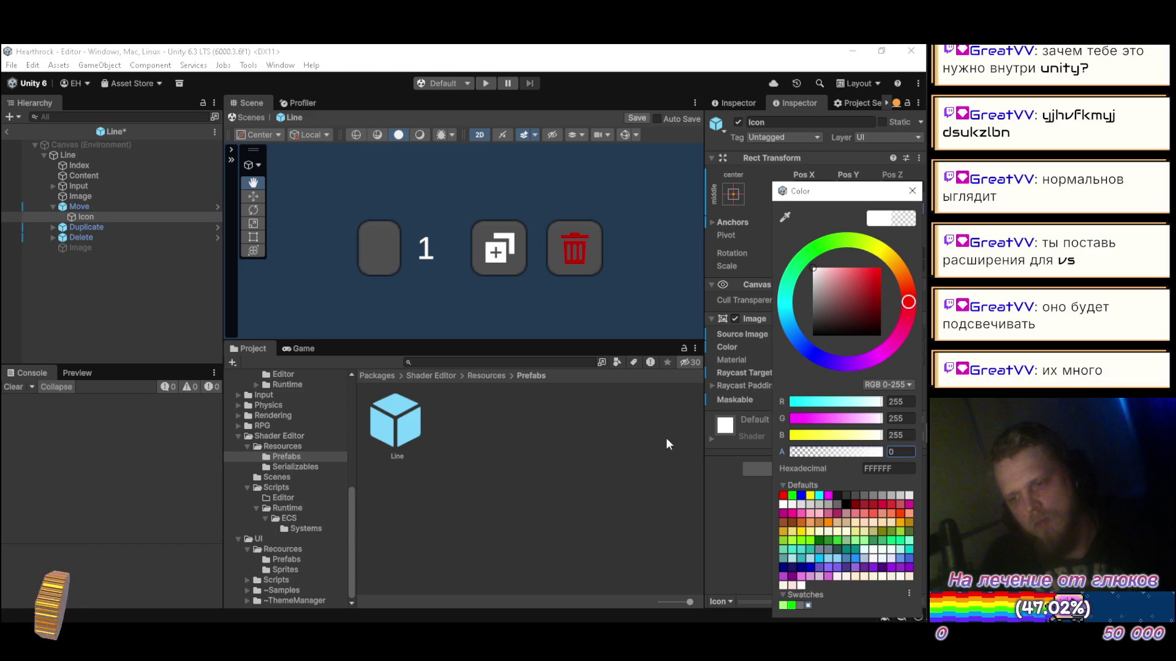
pyautogui.click(913, 190)
pyautogui.hotkey('ctrl', 's')
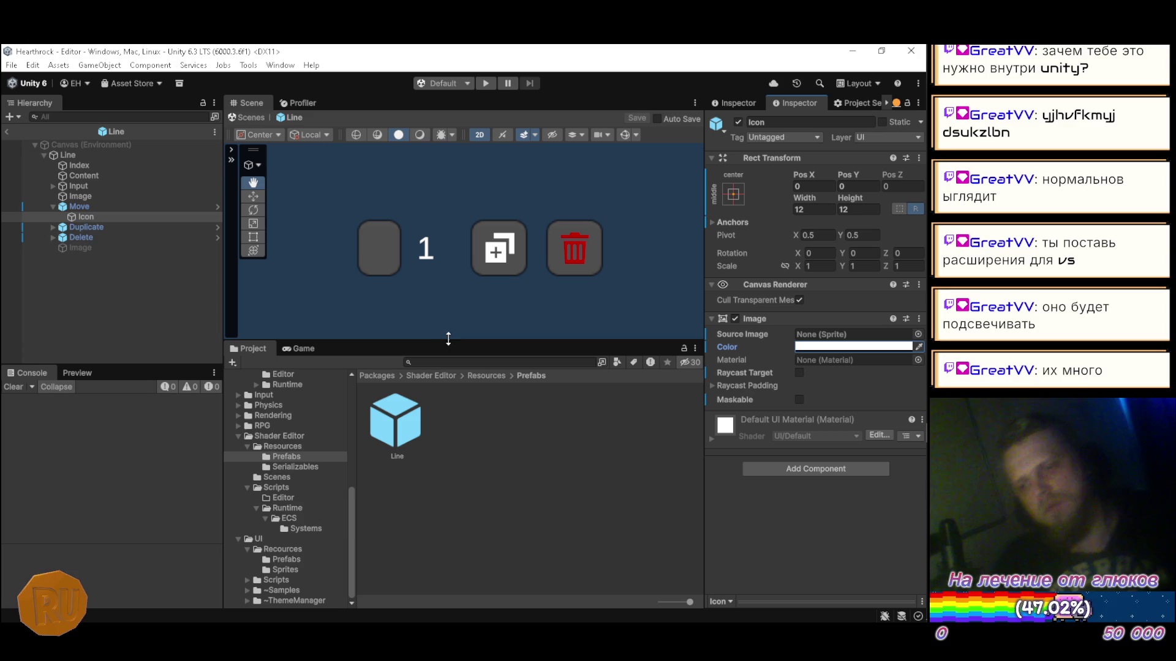
pyautogui.click(53, 207)
pyautogui.click(103, 266)
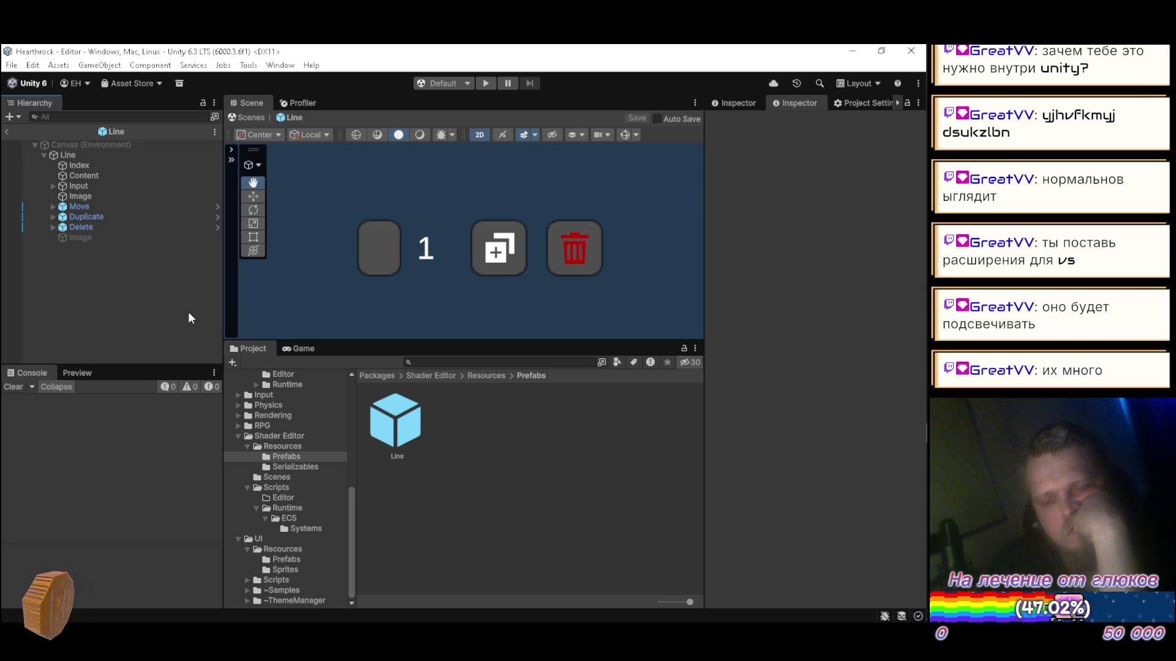
# Step: Exit the Line prefab, play the scene with the Game view maximized, then stop
pyautogui.click(6, 132)
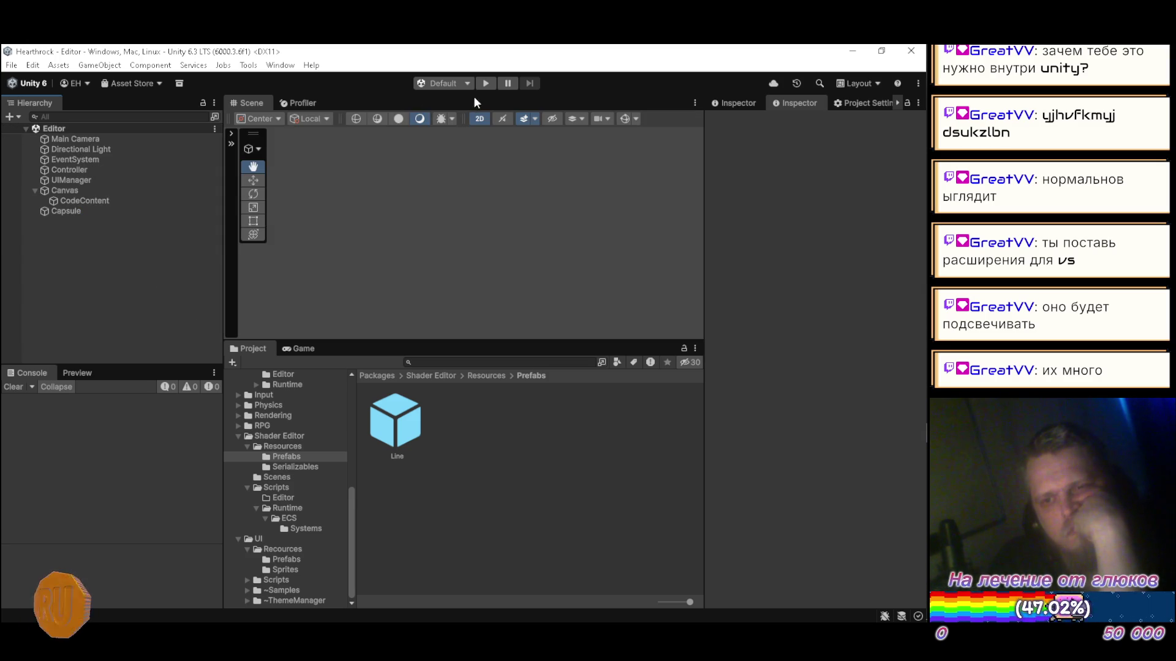
pyautogui.click(484, 83)
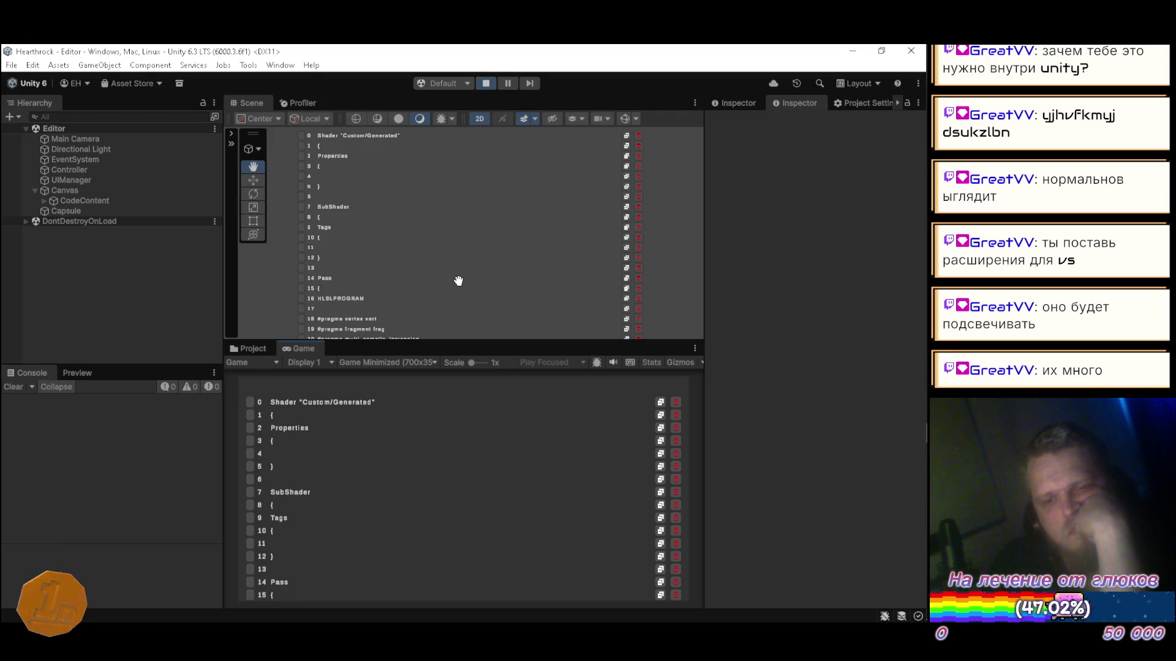
pyautogui.doubleClick(305, 344)
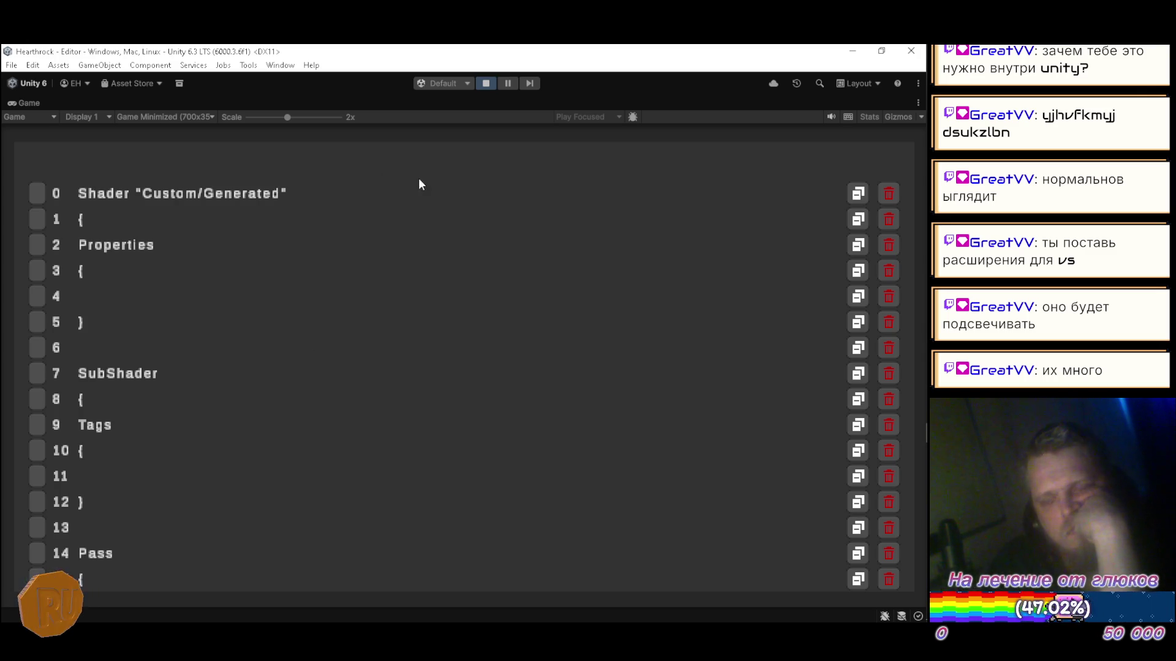
pyautogui.click(484, 84)
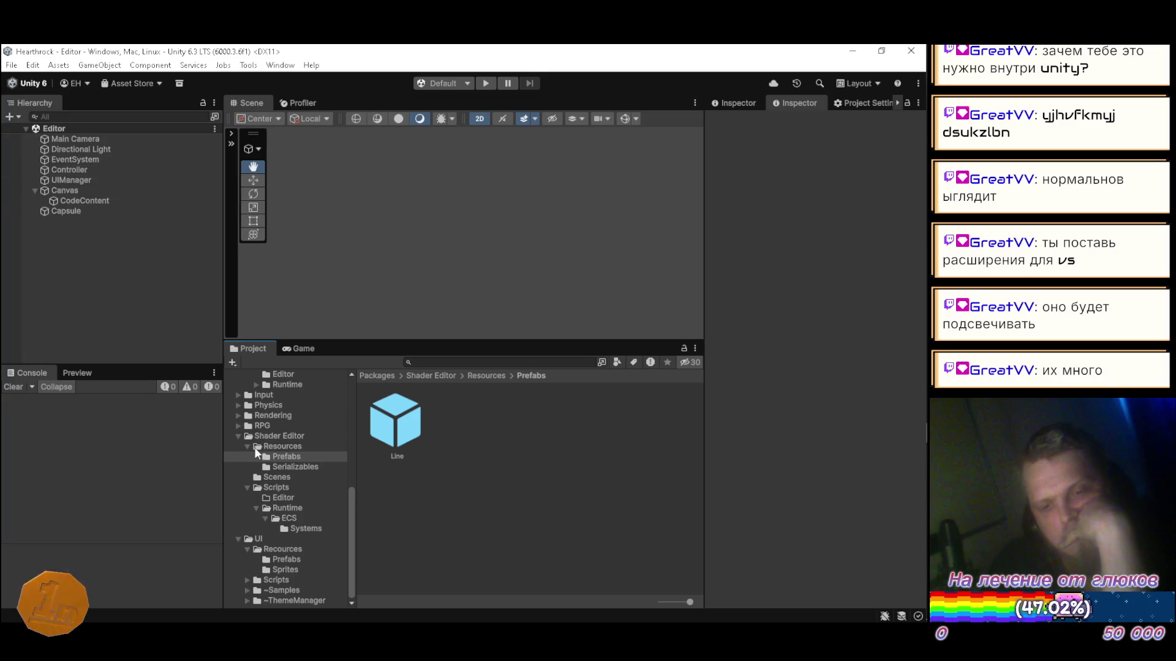
# Step: In the Line prefab, remove the root's Image component and activate its Image child
pyautogui.click(400, 426)
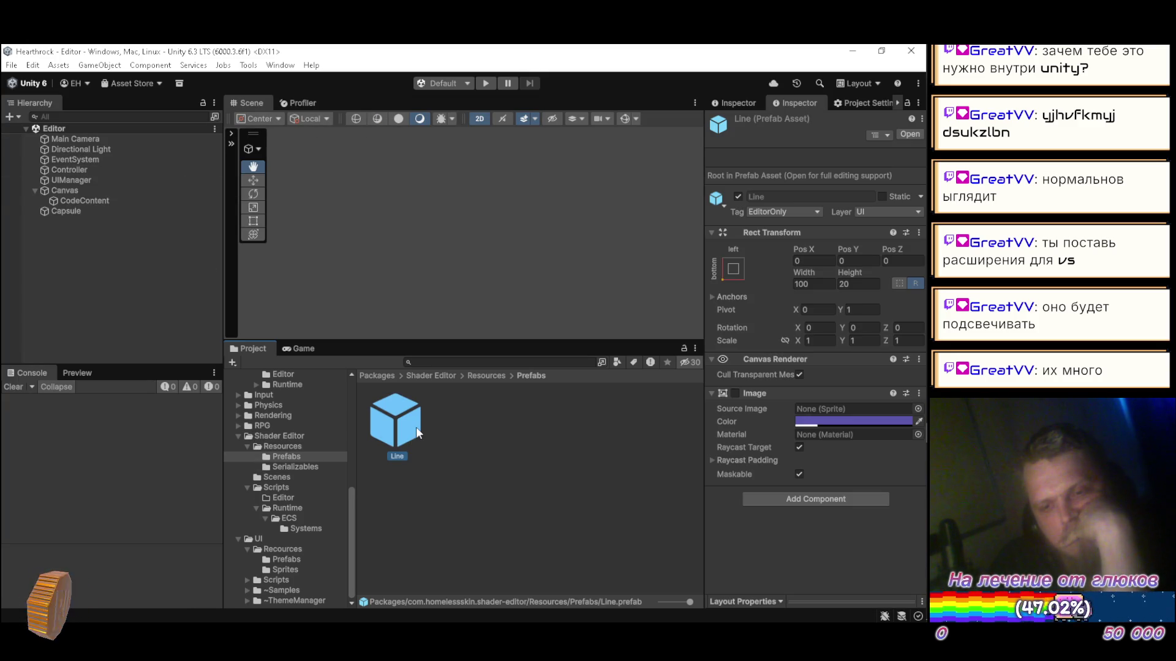
pyautogui.doubleClick(403, 420)
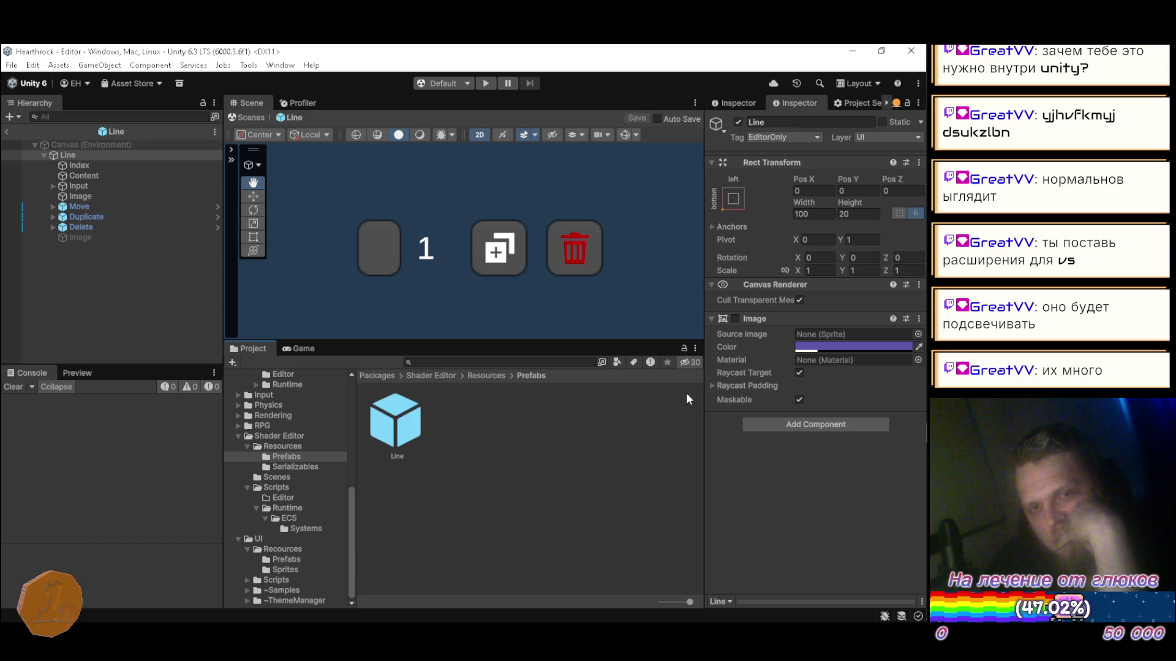
pyautogui.click(919, 319)
pyautogui.click(860, 352)
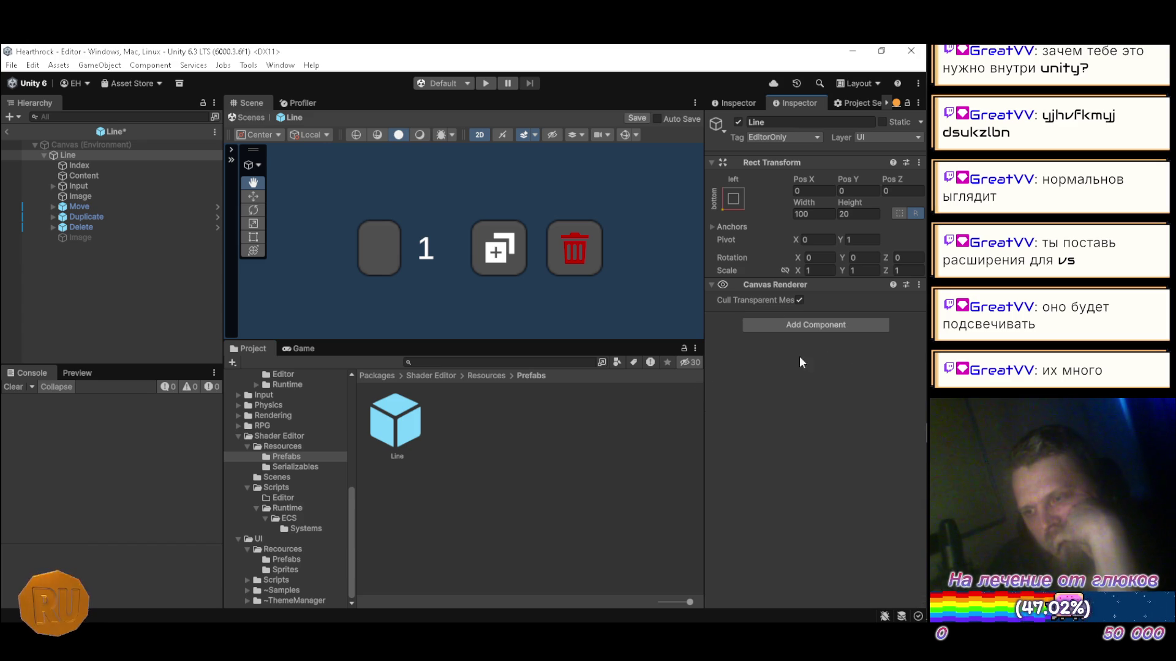
pyautogui.click(79, 236)
pyautogui.click(738, 122)
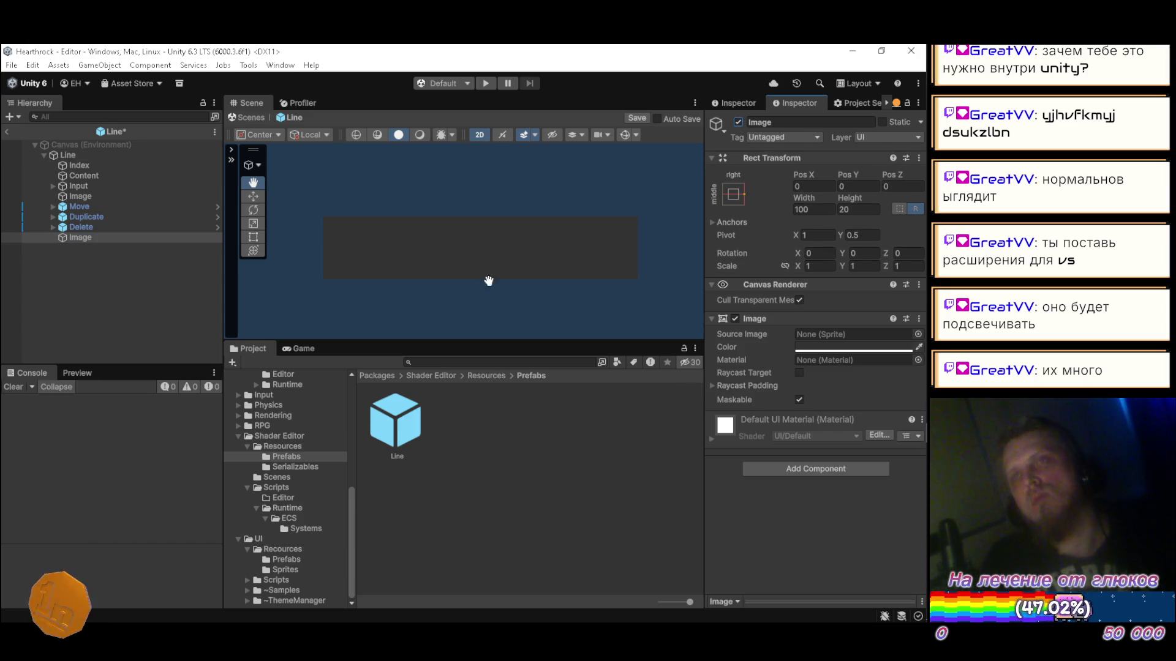
# Step: Exit the prefab and test the line layout in play mode, then stop
pyautogui.click(8, 130)
pyautogui.click(490, 84)
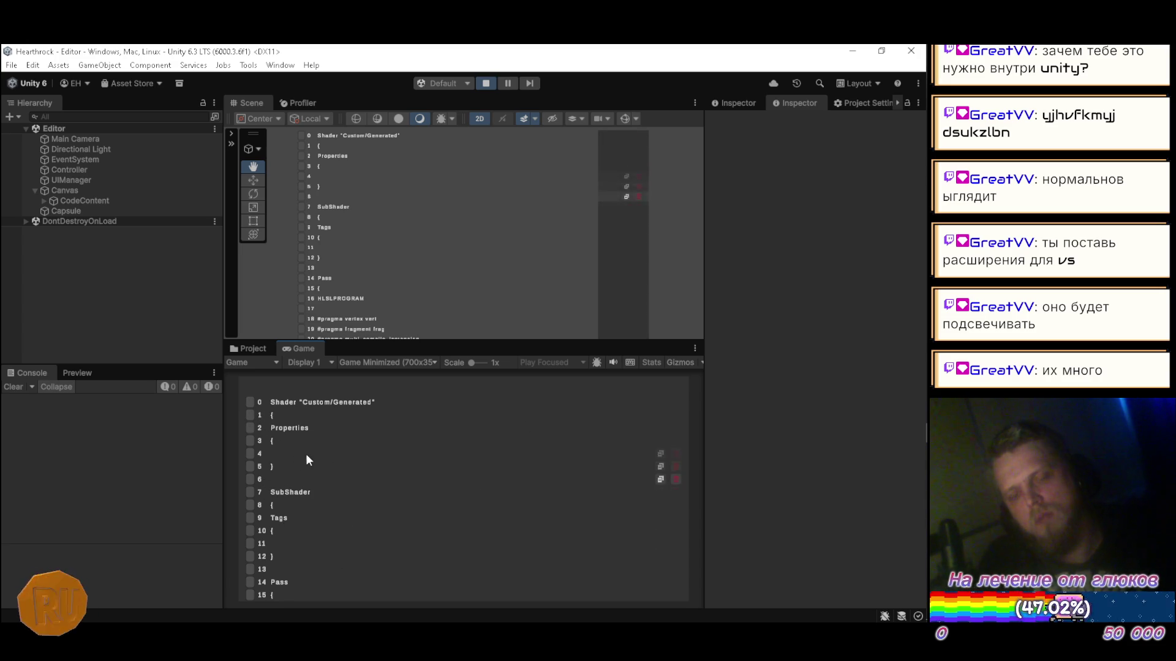
pyautogui.click(486, 84)
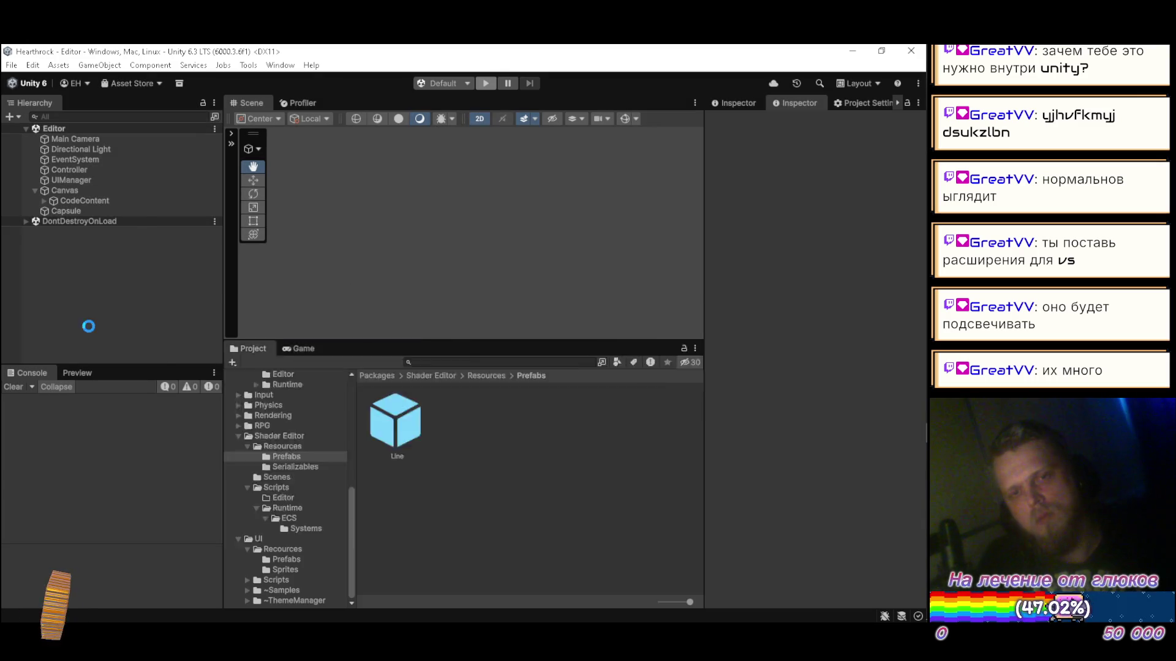
pyautogui.hotkey('alt', 'Tab')
pyautogui.hotkey('alt', 'Tab')
pyautogui.hotkey('alt', 'Tab')
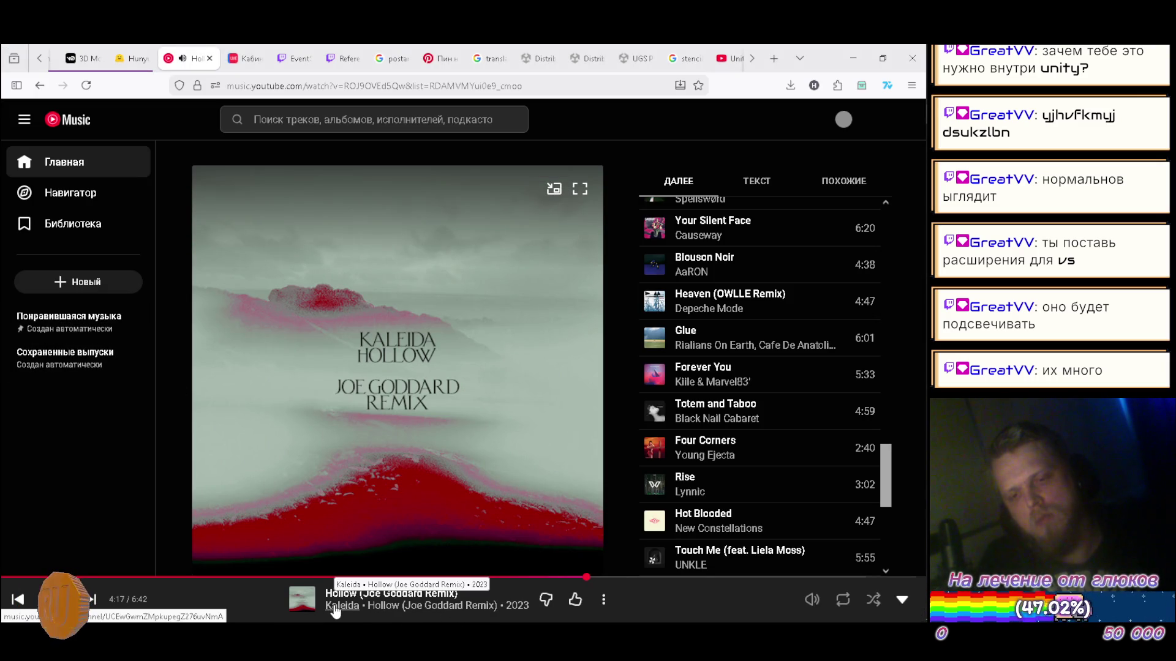
pyautogui.hotkey('alt', 'Tab')
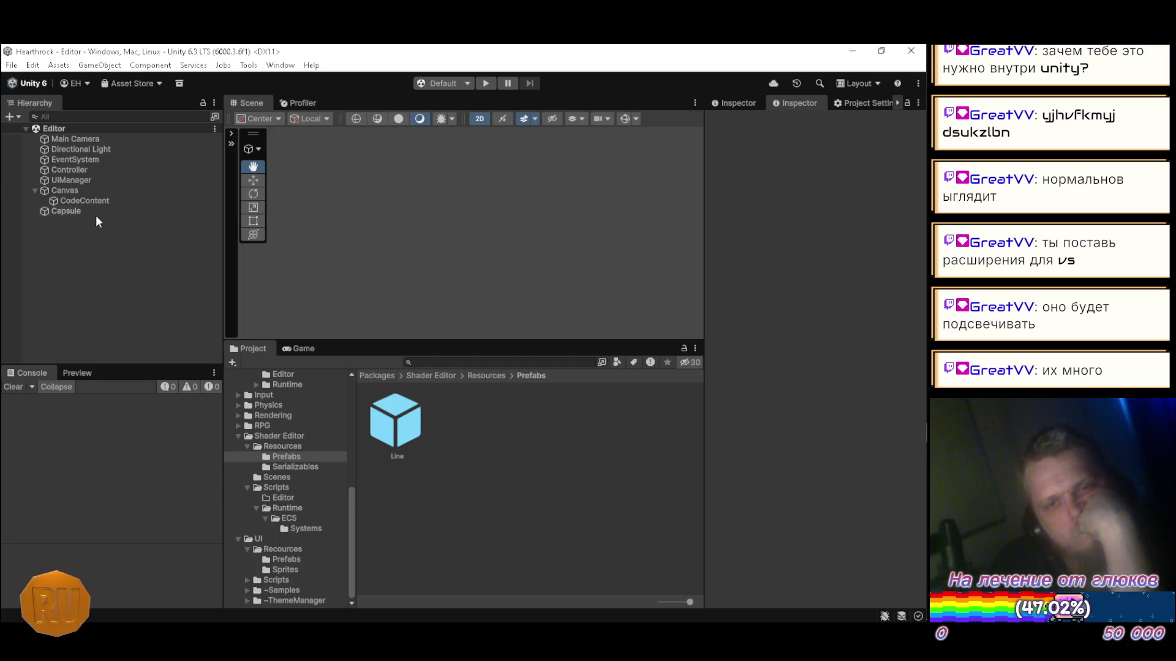
# Step: Add a Line prefab instance under Canvas and rename it GhostLine
pyautogui.rightClick(85, 194)
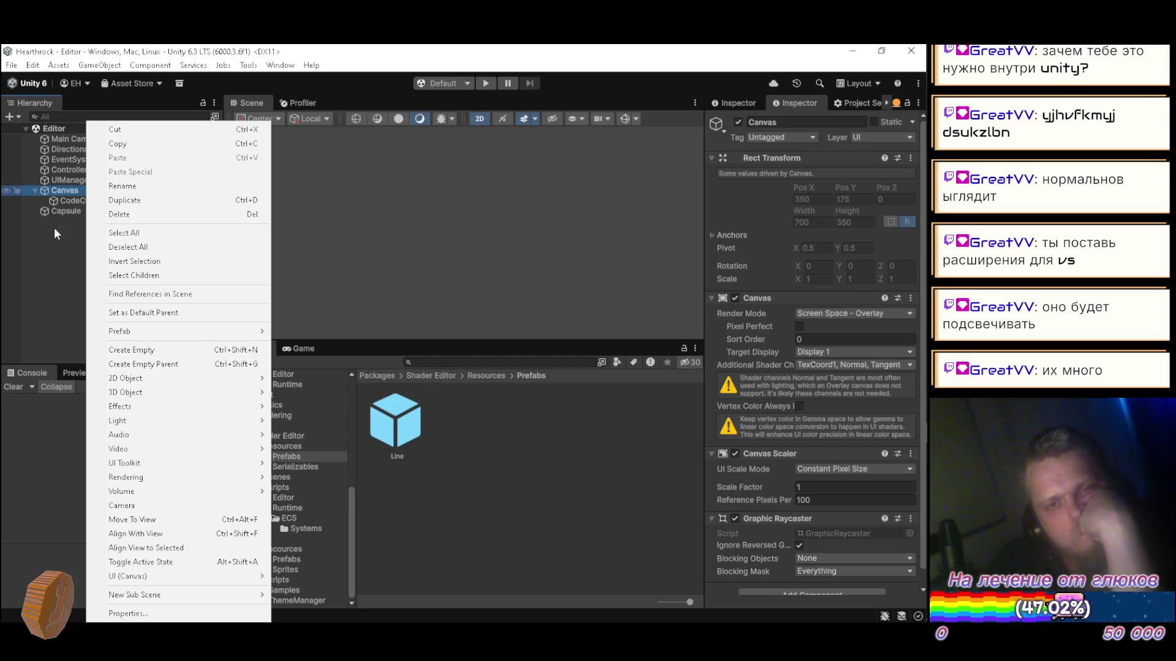
pyautogui.click(71, 294)
pyautogui.moveTo(402, 431)
pyautogui.mouseDown()
pyautogui.moveTo(94, 208)
pyautogui.moveTo(93, 191)
pyautogui.mouseUp()
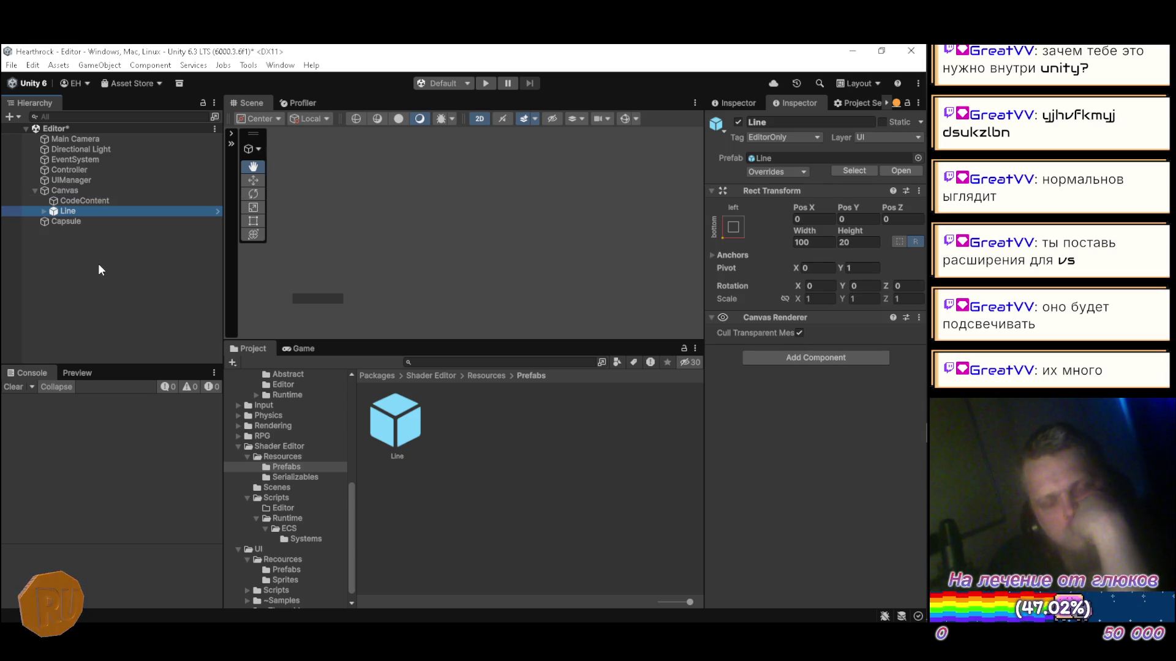
pyautogui.press('F2')
pyautogui.write('Ghost')
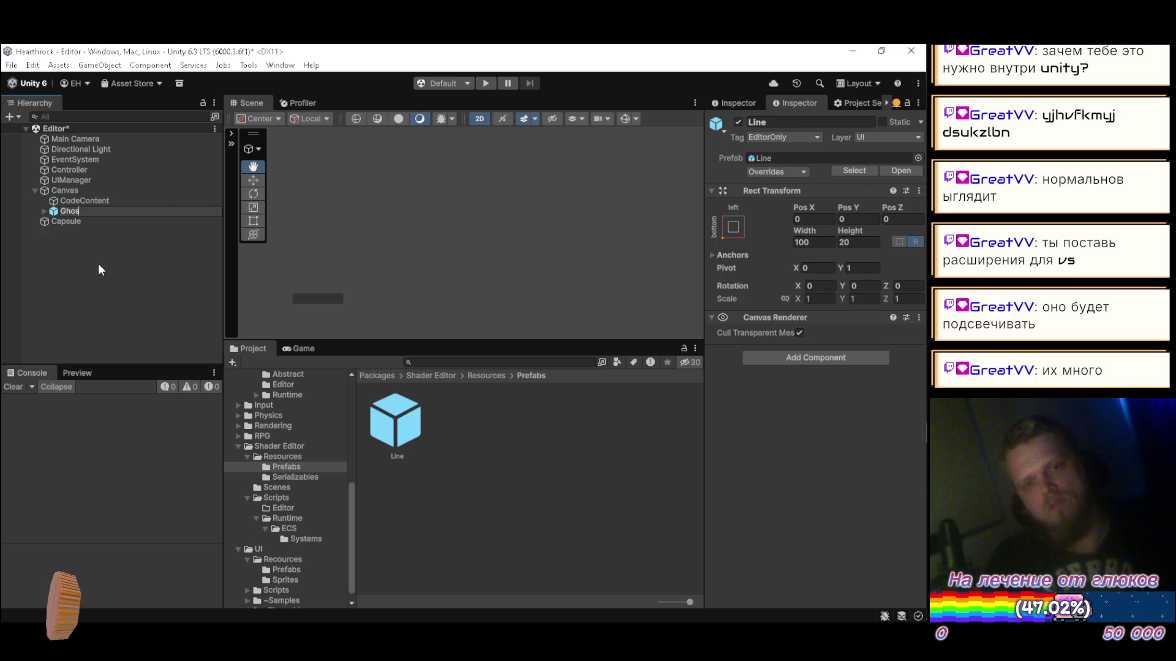
pyautogui.press('Return')
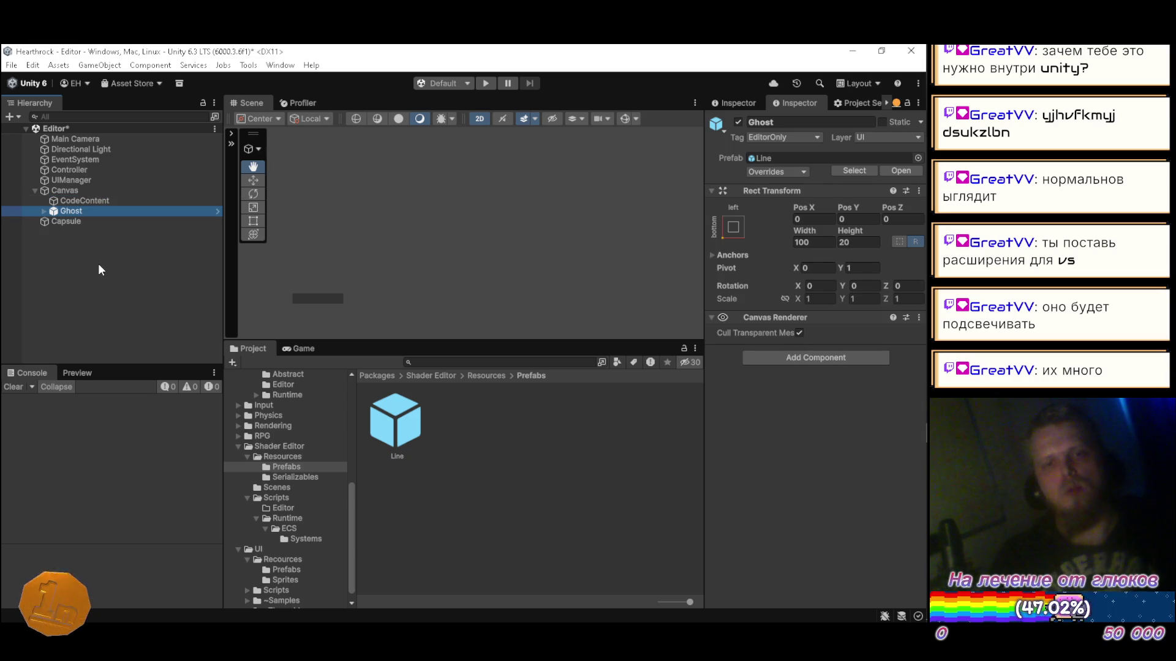
pyautogui.press('F2')
pyautogui.write('Line')
pyautogui.press('Return')
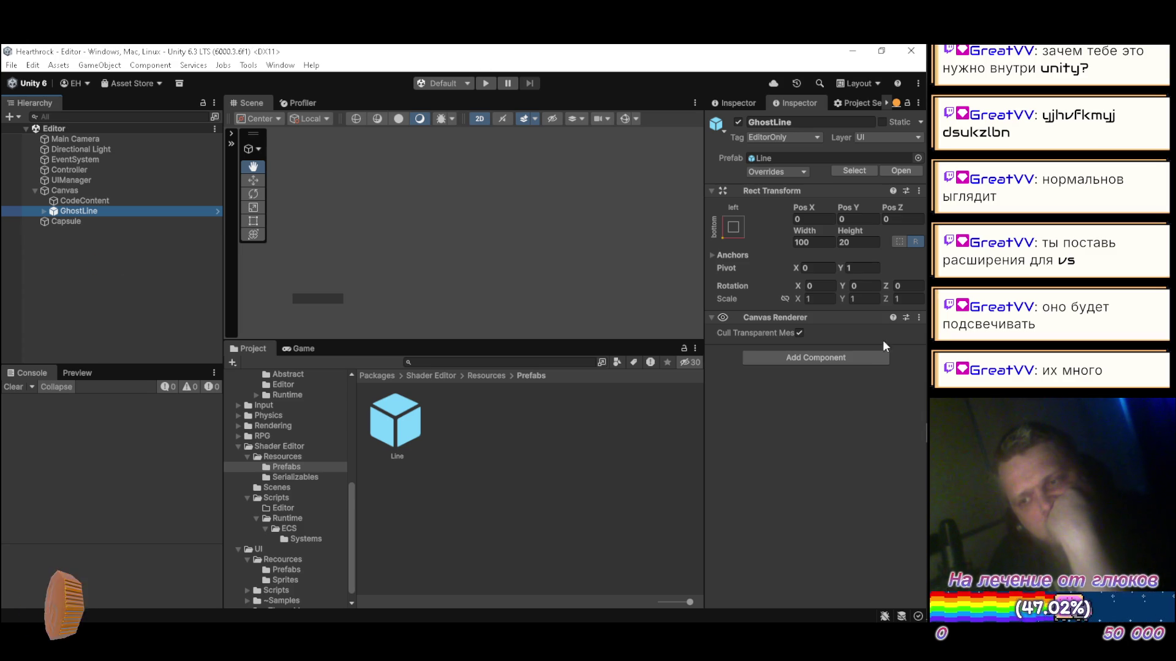
# Step: Deactivate the GhostLine object and save the scene
pyautogui.click(864, 270)
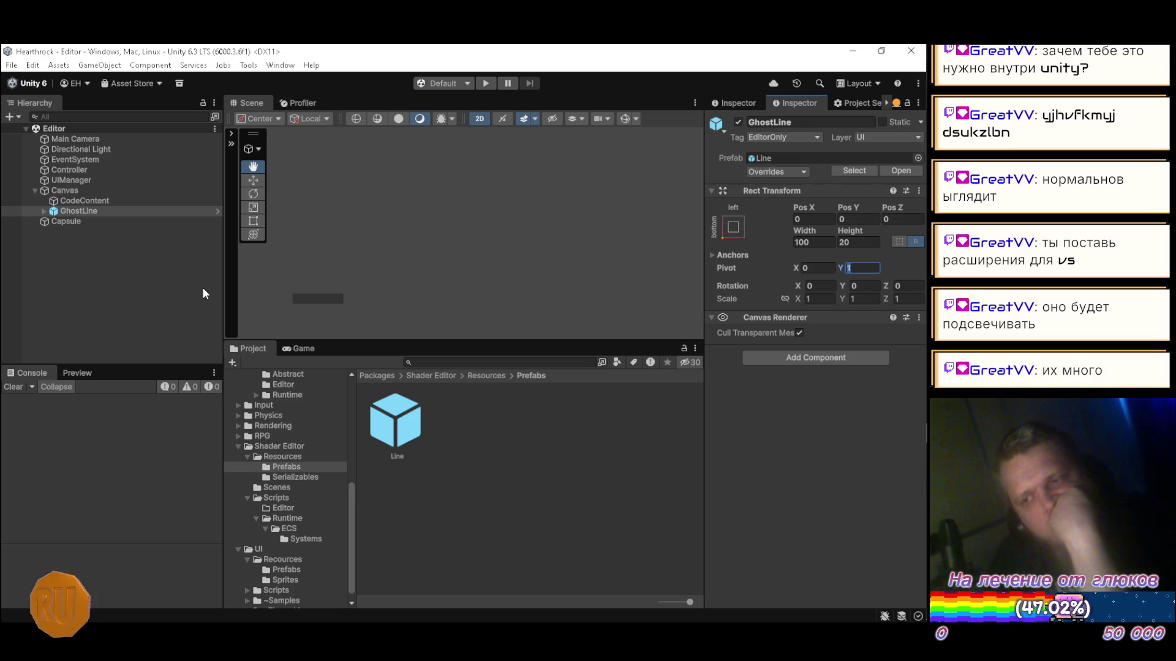
pyautogui.click(154, 279)
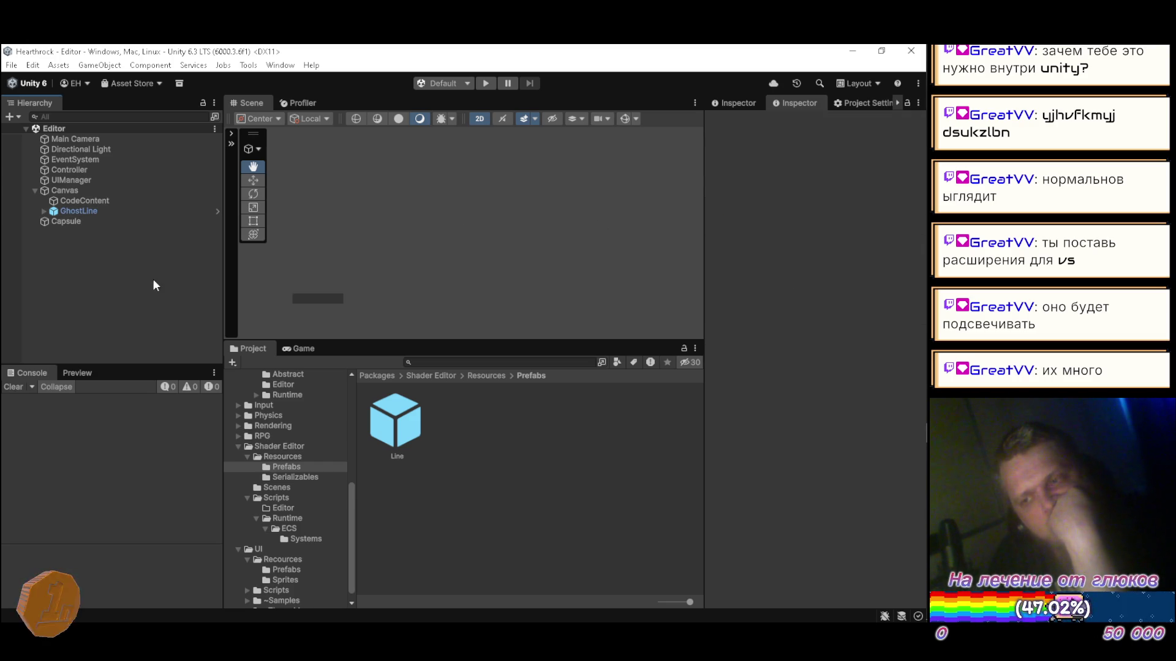
pyautogui.click(104, 211)
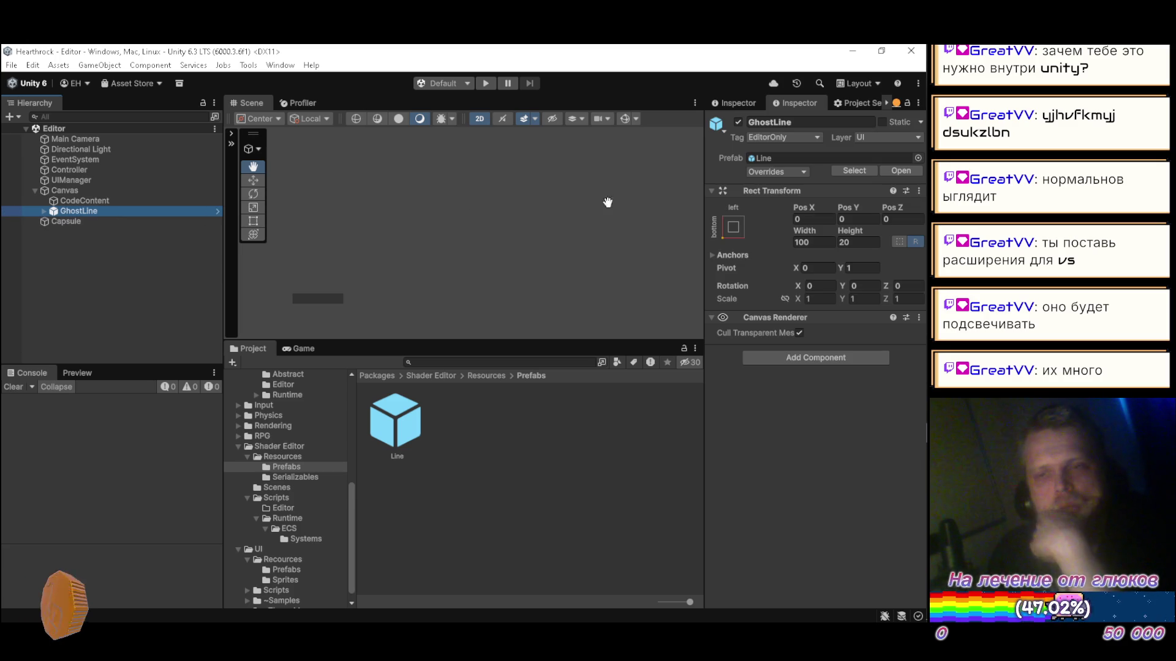
pyautogui.click(738, 122)
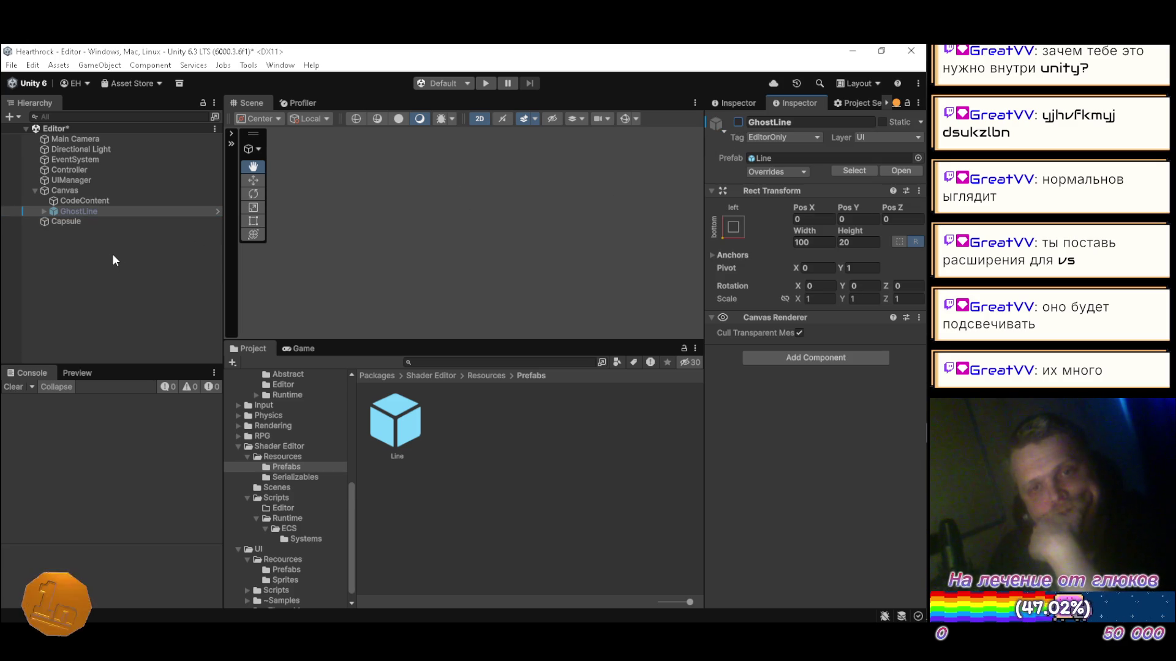
pyautogui.hotkey('ctrl', 's')
pyautogui.hotkey('alt', 'Tab')
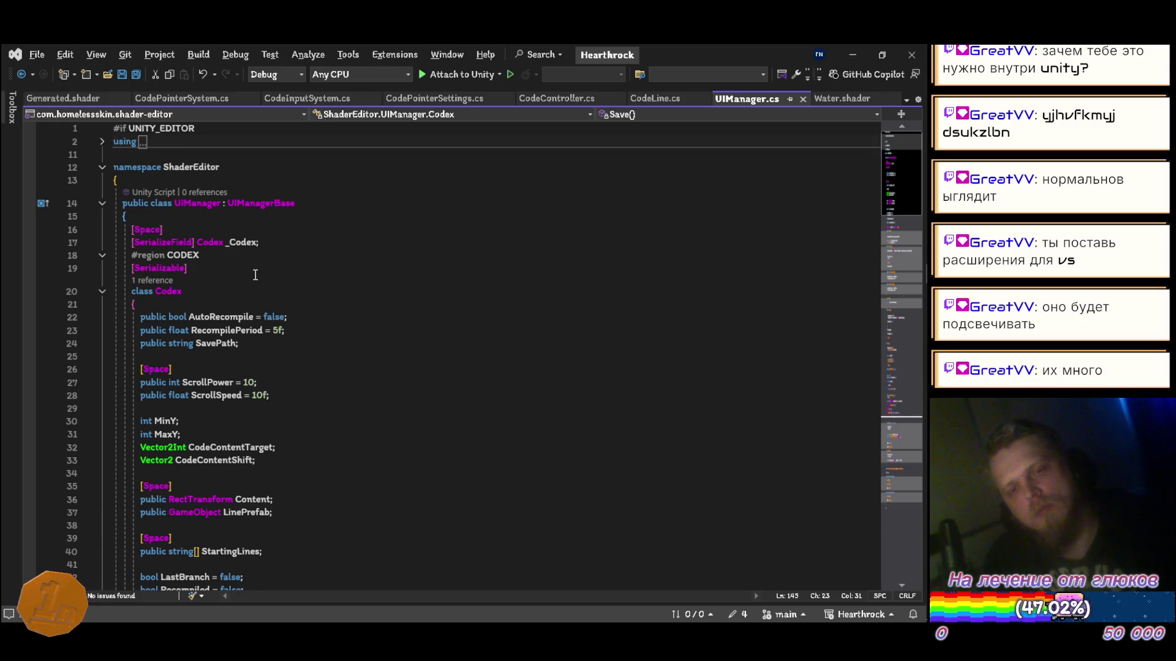
# Step: Add 'public CodeLine GhostLine;' below the Content field in UIManager.cs and save
pyautogui.scroll(-5, 263, 282)
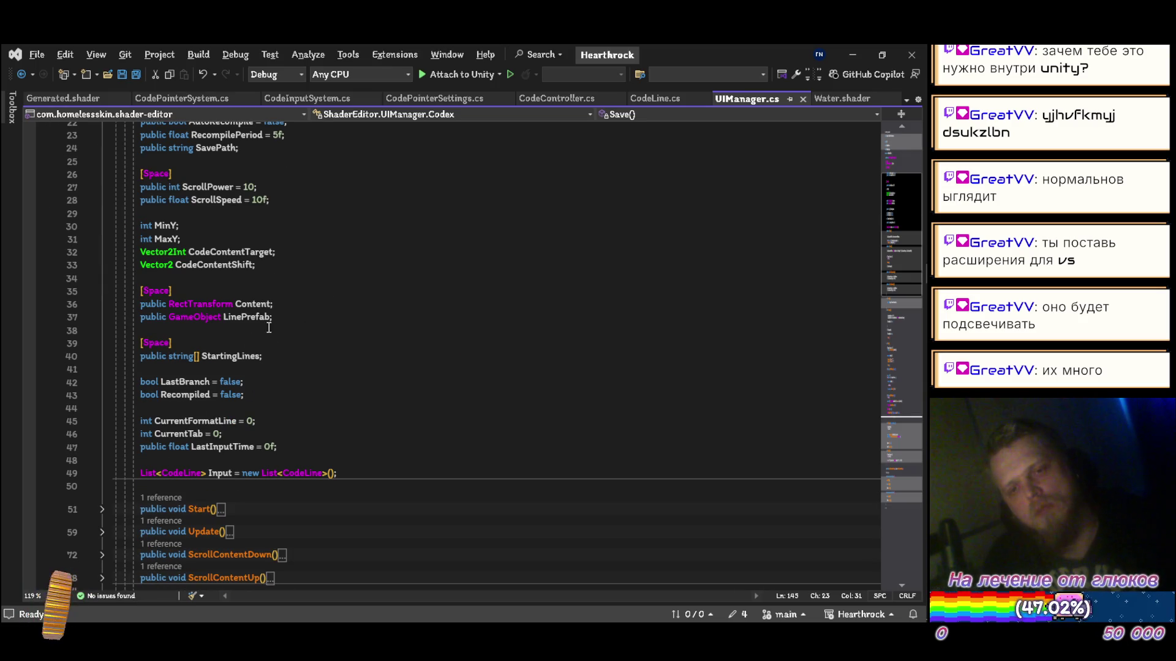
pyautogui.click(331, 302)
pyautogui.press('Return')
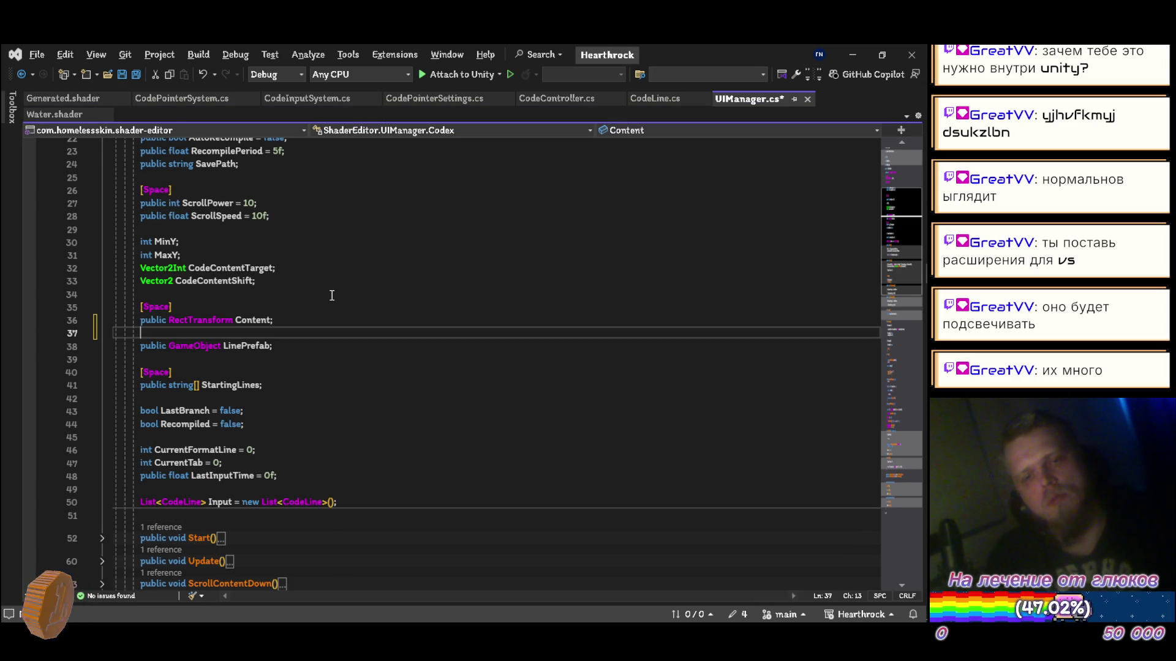
pyautogui.write('public ')
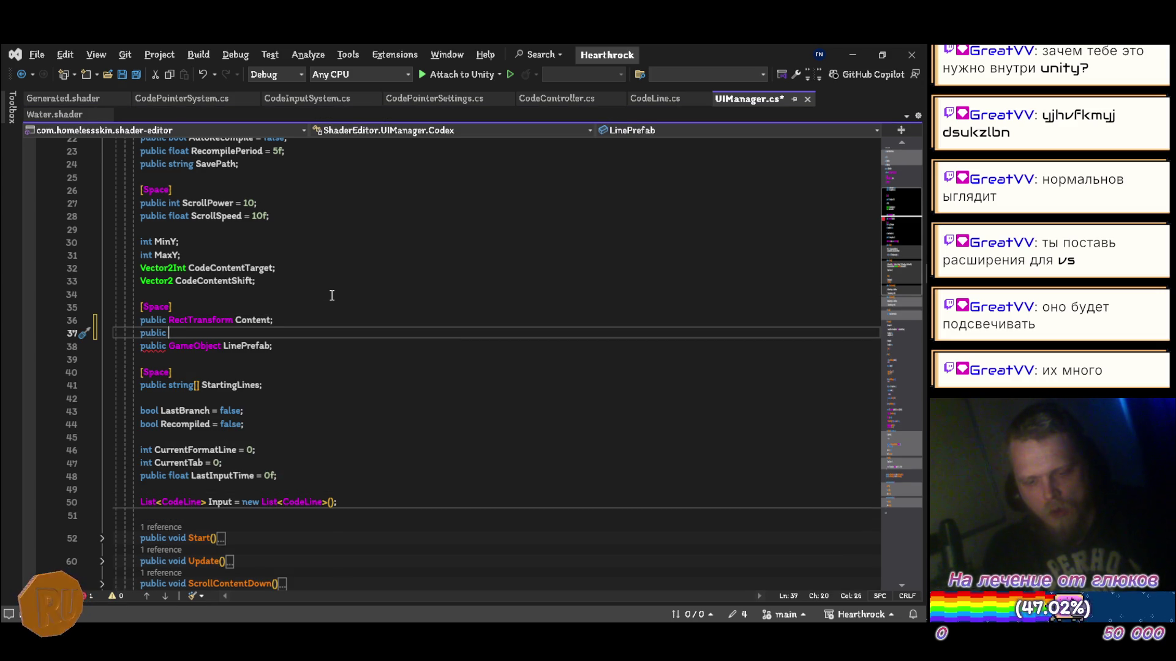
pyautogui.write('CodeLine ')
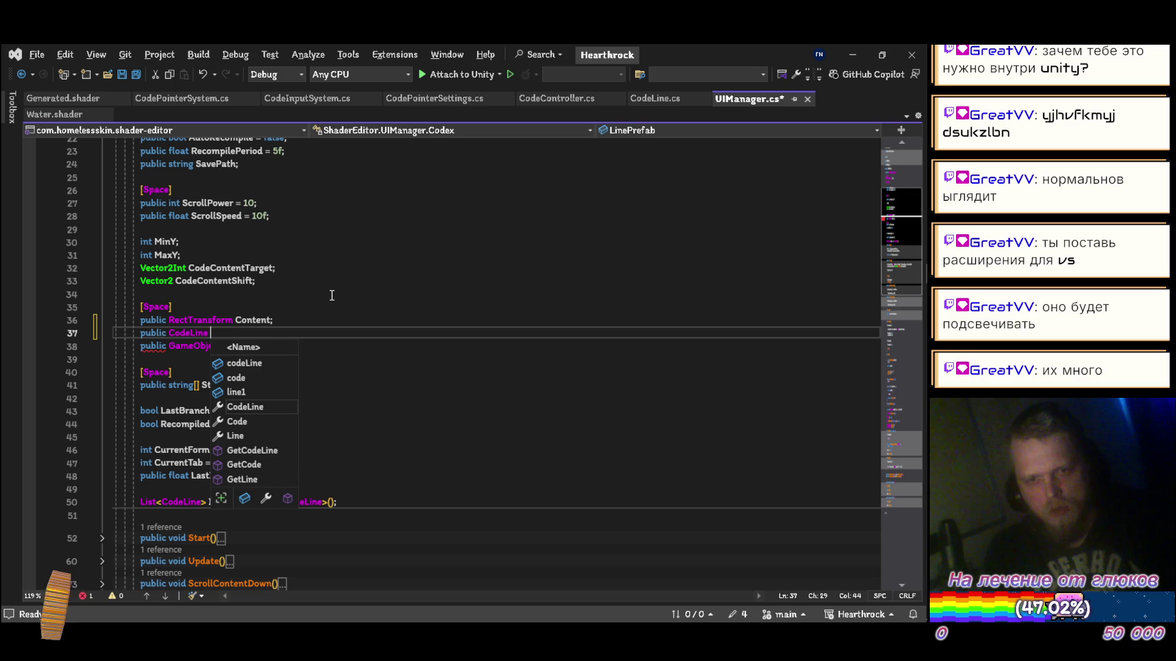
pyautogui.write('Ghost')
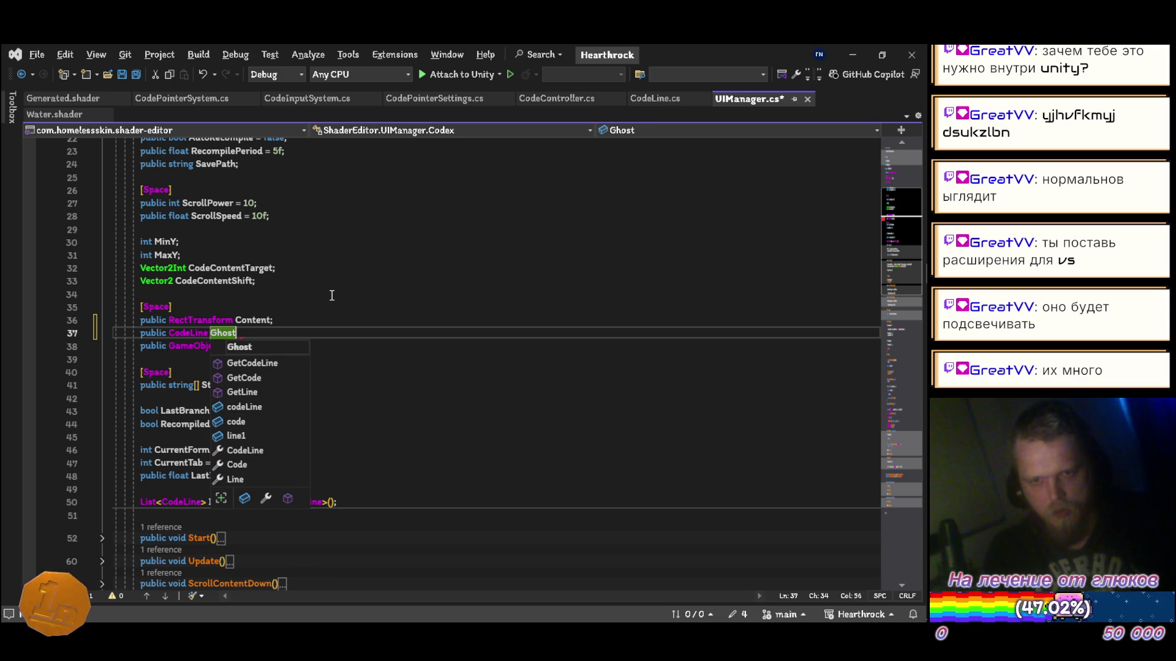
pyautogui.write('Line;')
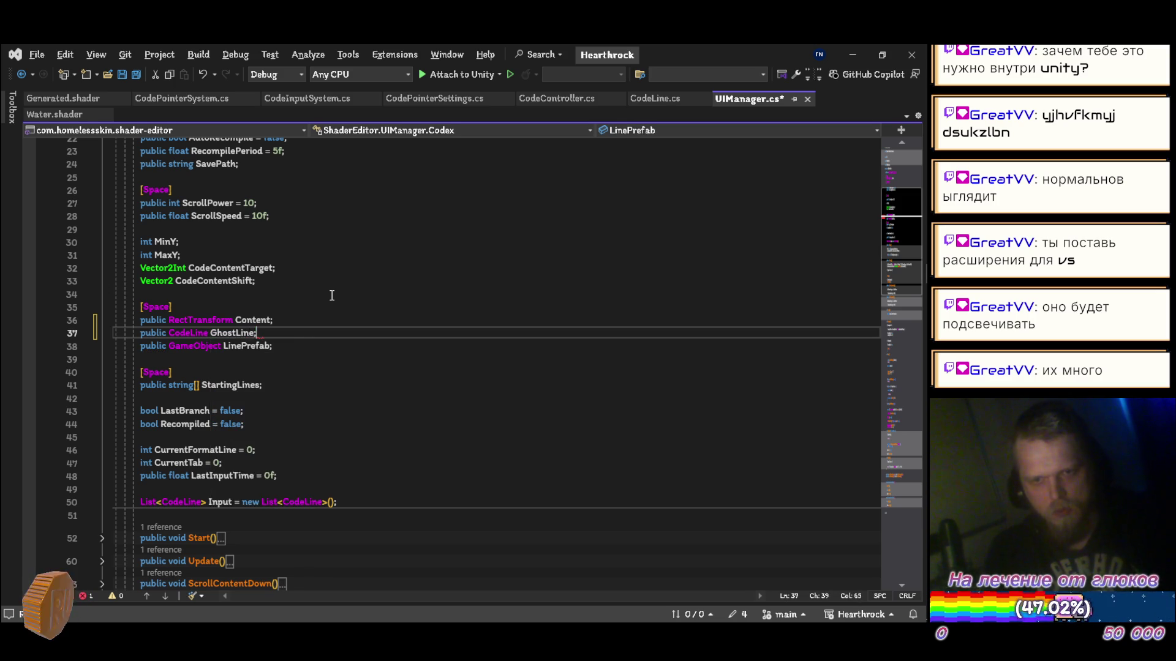
pyautogui.hotkey('ctrl', 's')
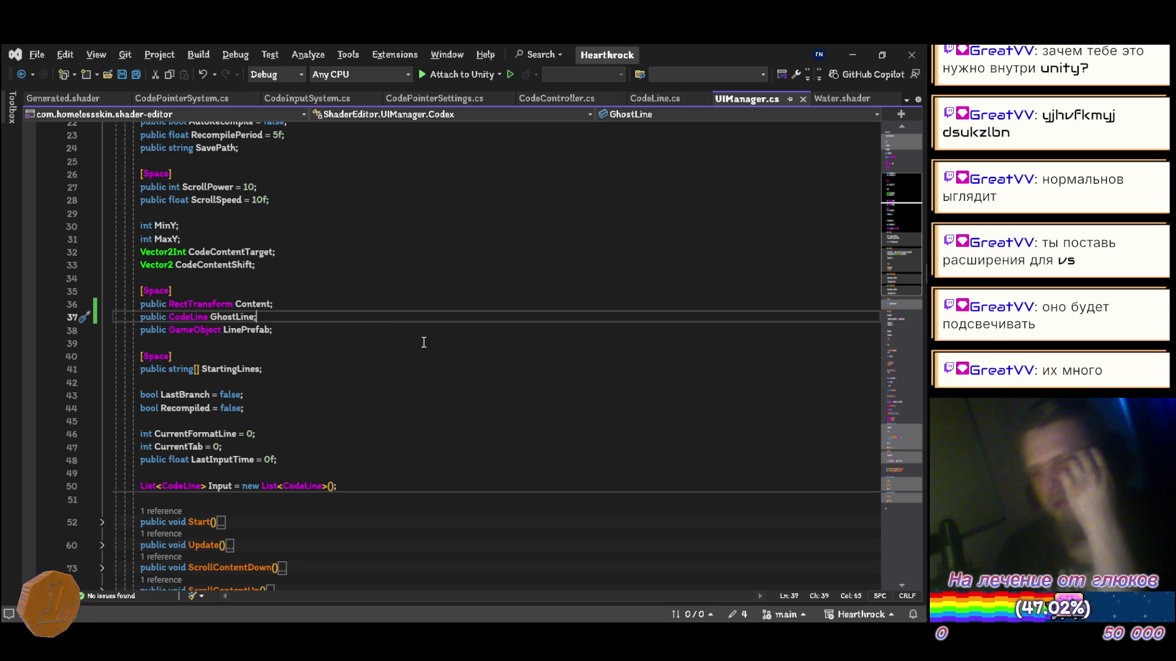
# Step: Back in Unity, clear the console warnings and start play mode to view the shader listing
pyautogui.moveTo(913, 388)
pyautogui.click(912, 433)
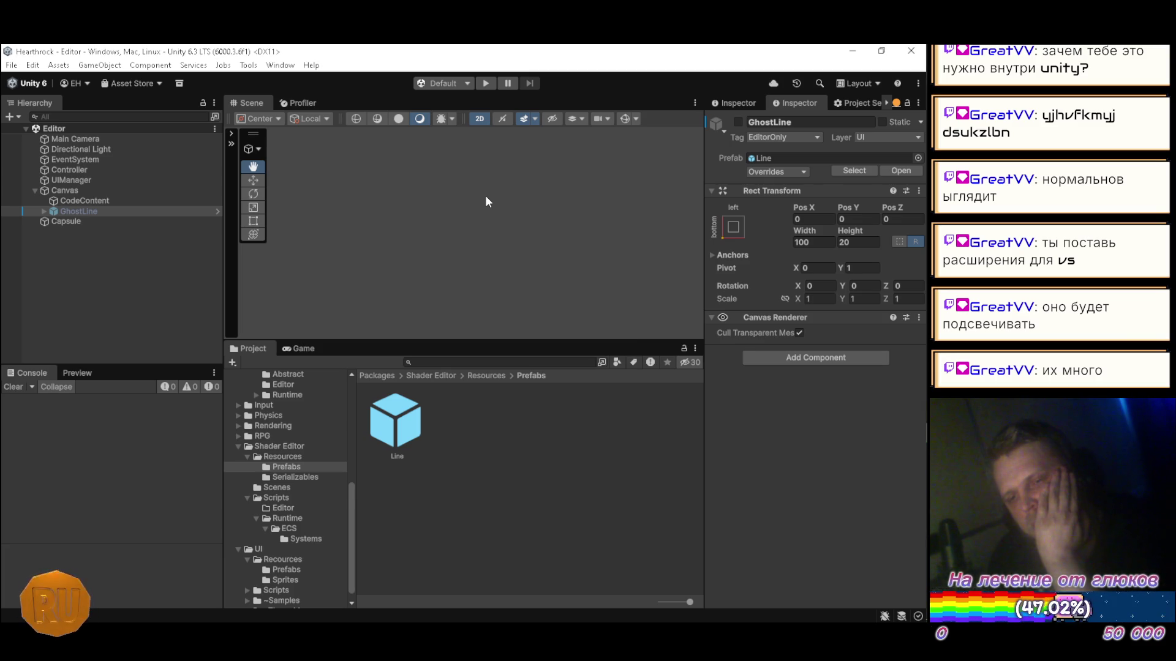
pyautogui.click(15, 387)
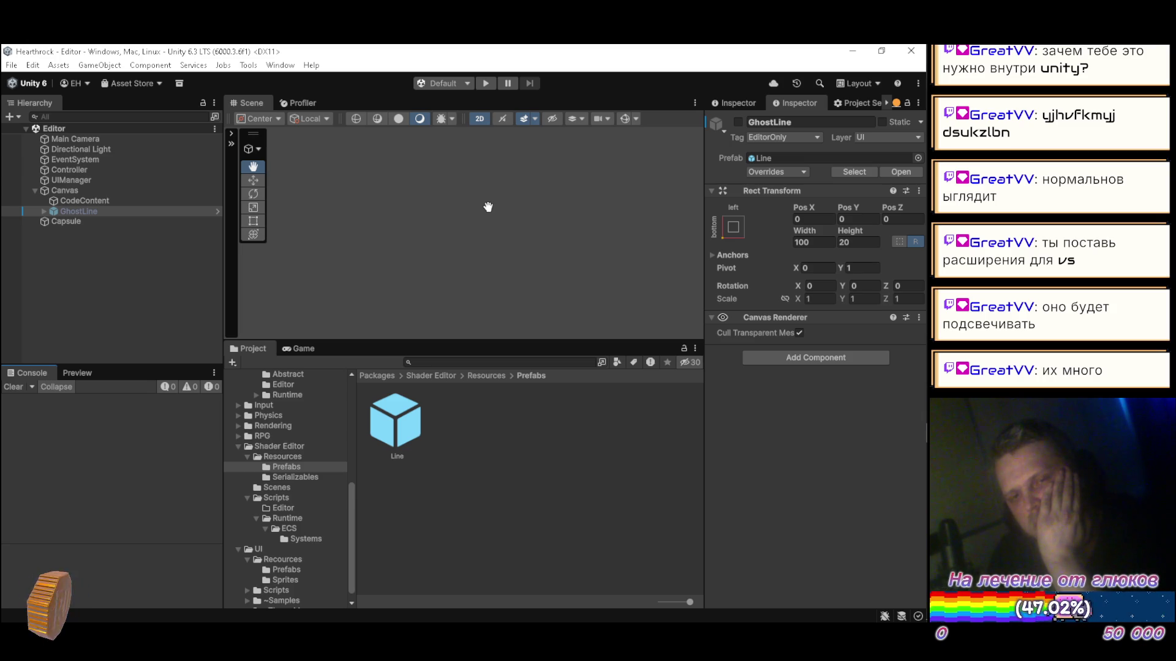
pyautogui.click(486, 84)
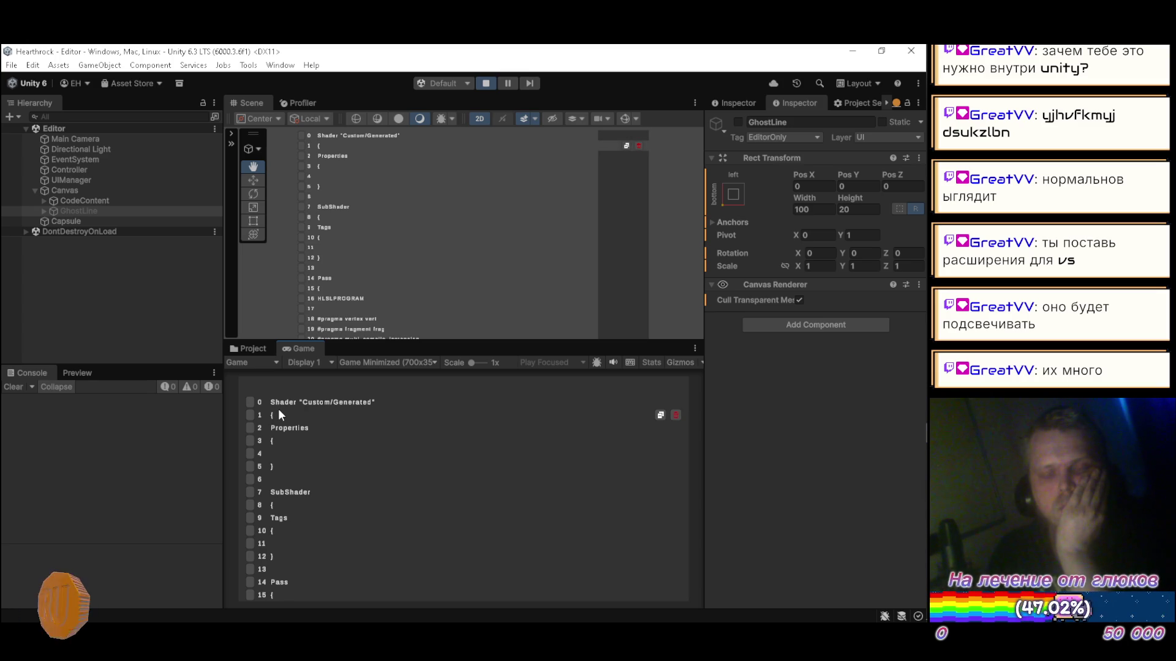
pyautogui.scroll(-7, 278, 423)
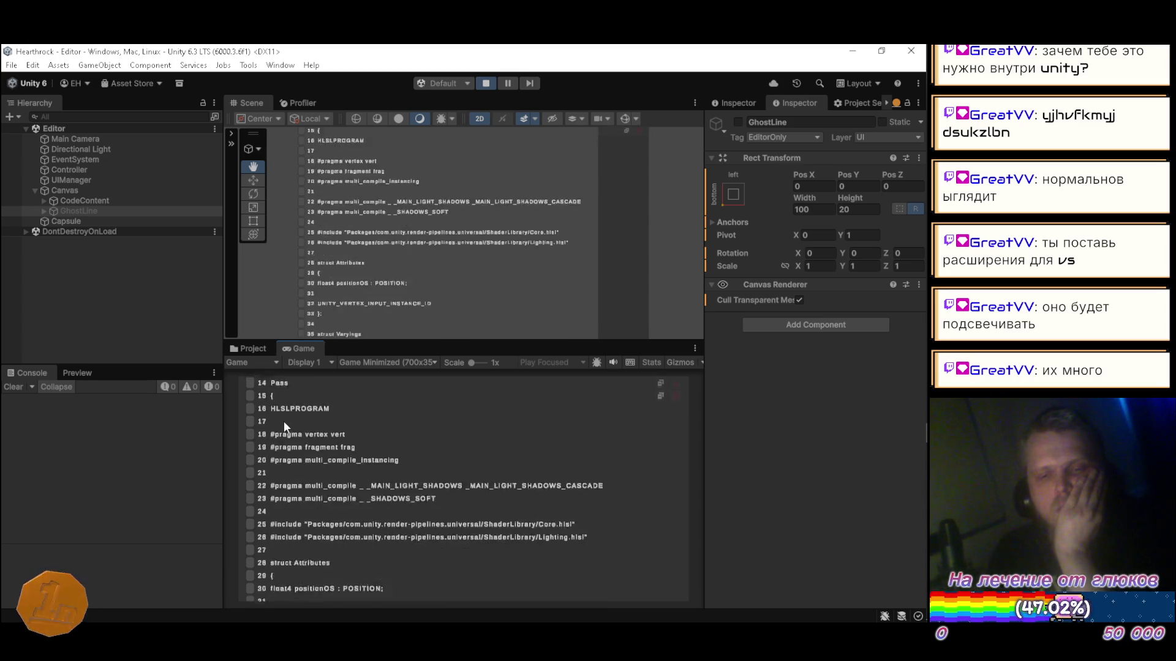
pyautogui.scroll(-9, 289, 425)
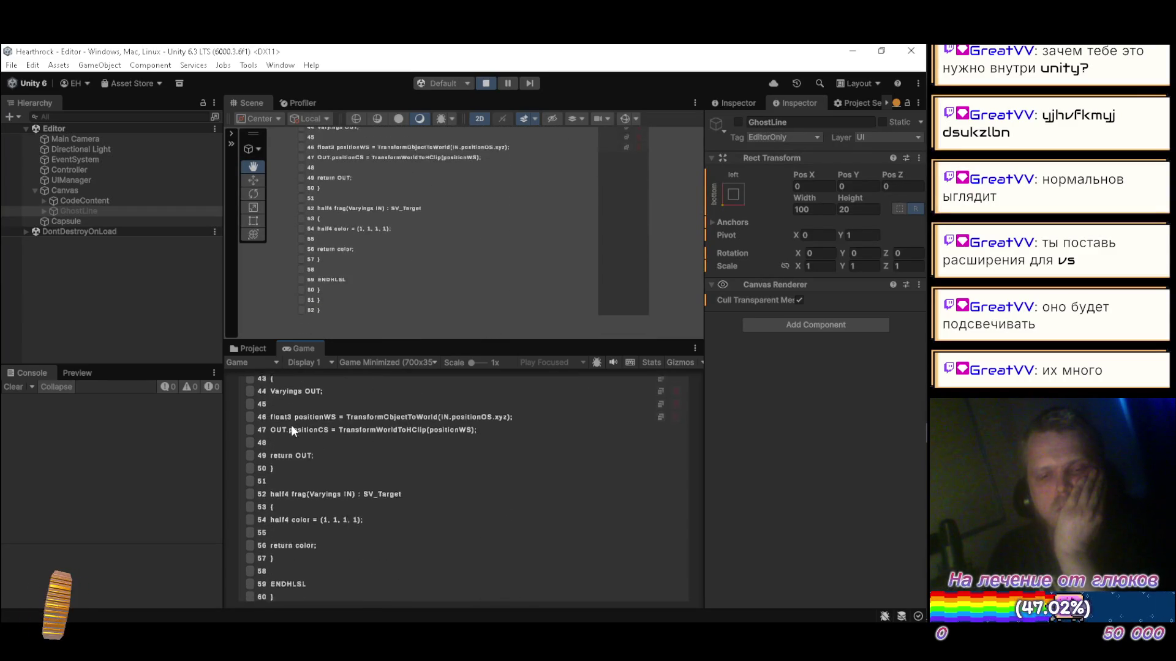
pyautogui.scroll(-1, 291, 425)
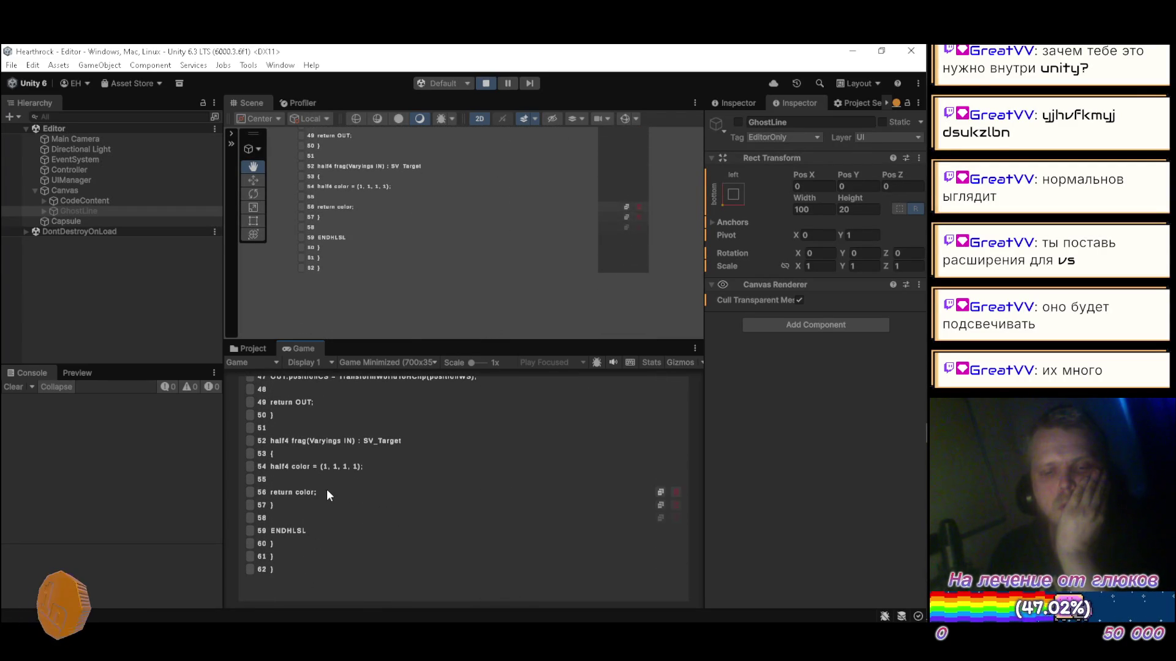
pyautogui.scroll(10, 342, 453)
pyautogui.scroll(6, 388, 417)
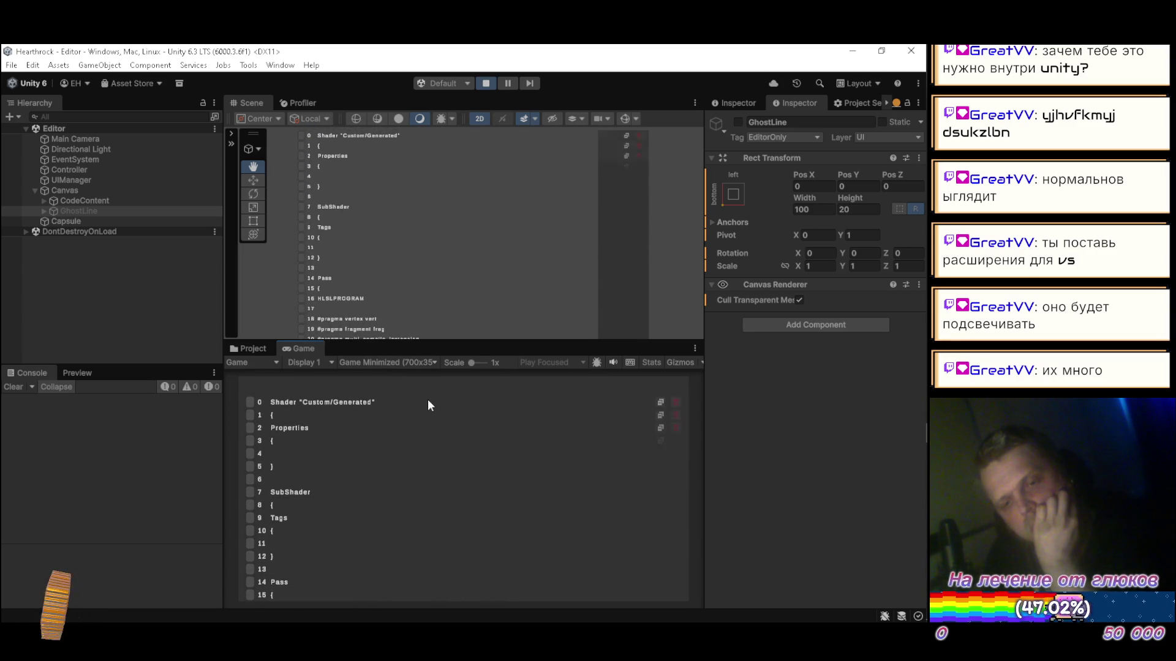
pyautogui.scroll(-8, 417, 464)
pyautogui.scroll(-7, 283, 510)
pyautogui.scroll(-1, 279, 550)
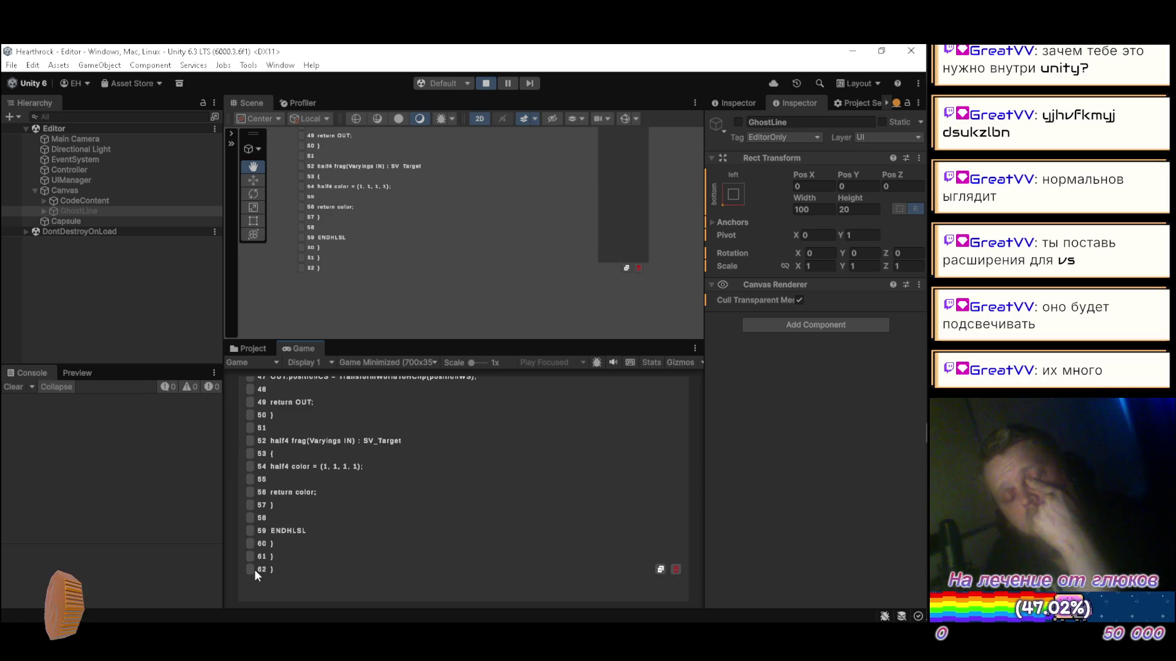
pyautogui.click(44, 199)
# Step: Inspect the third Line(Clone)'s Move and Icon children positions and sizes, then collapse them
pyautogui.click(69, 231)
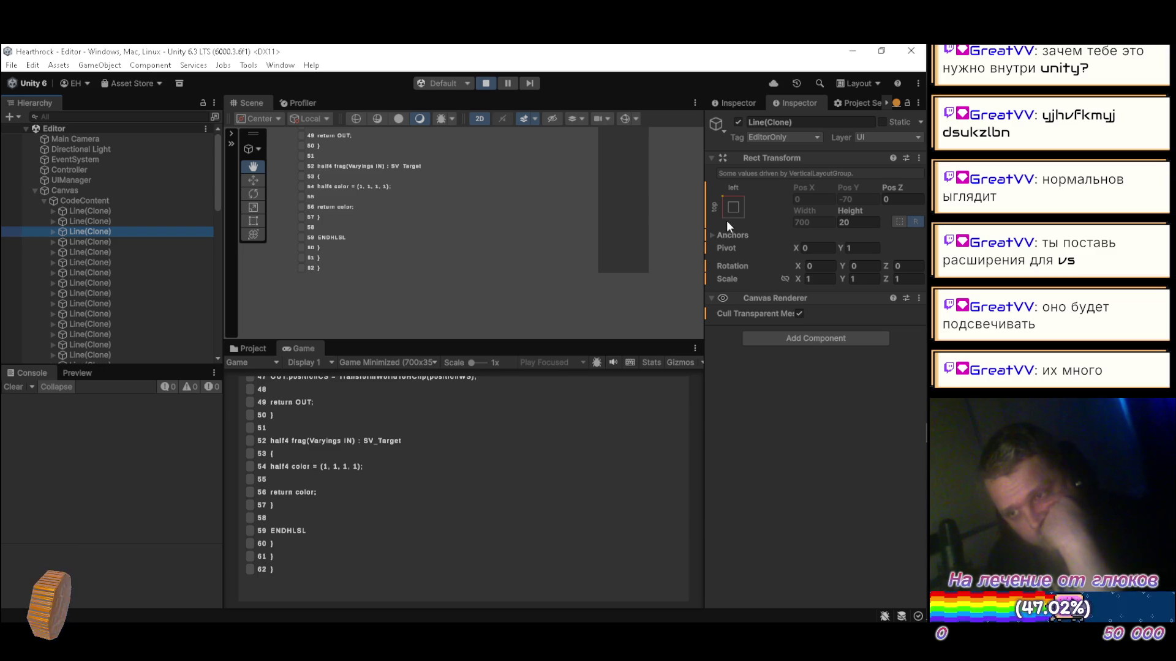
pyautogui.click(52, 231)
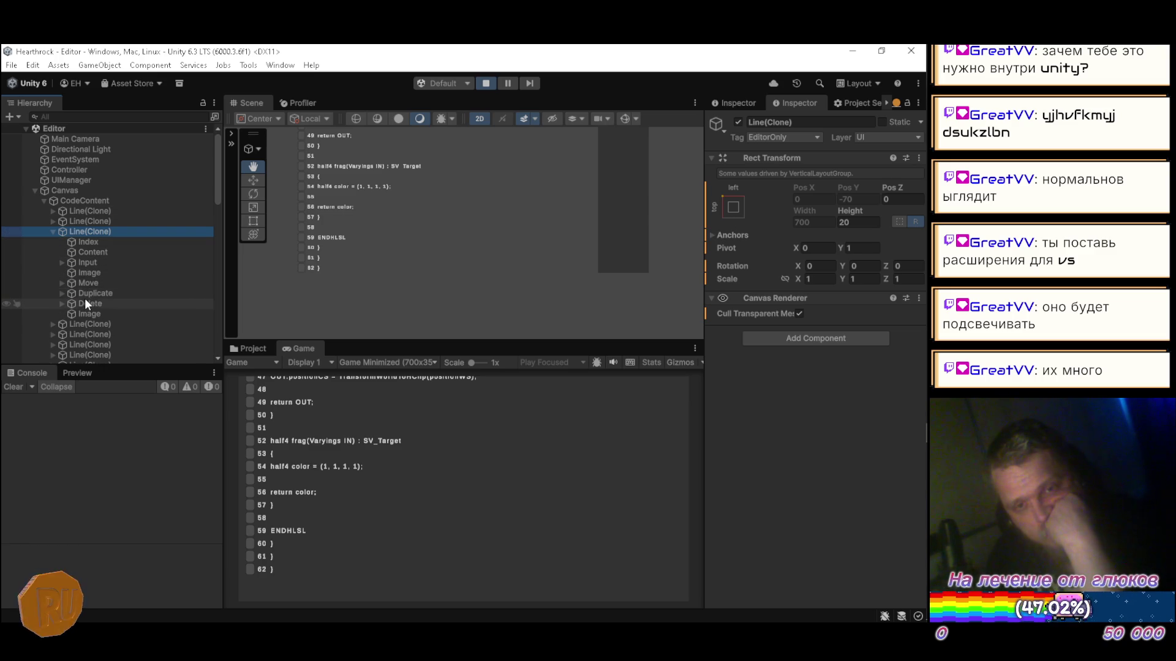
pyautogui.click(92, 283)
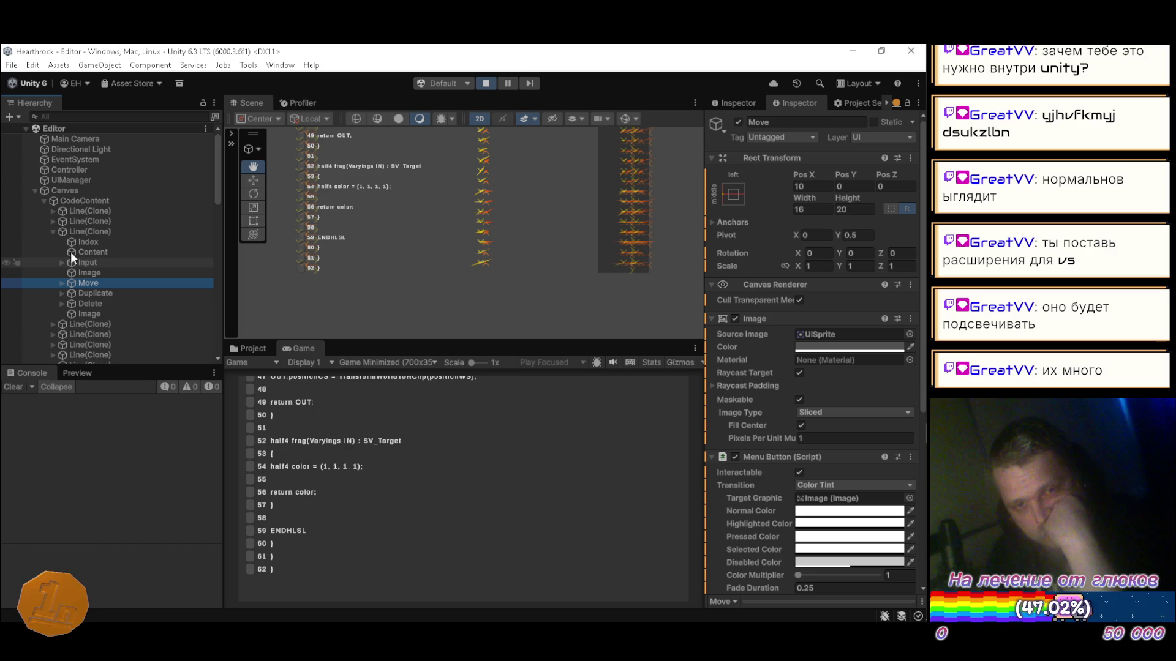
pyautogui.click(62, 284)
pyautogui.click(94, 293)
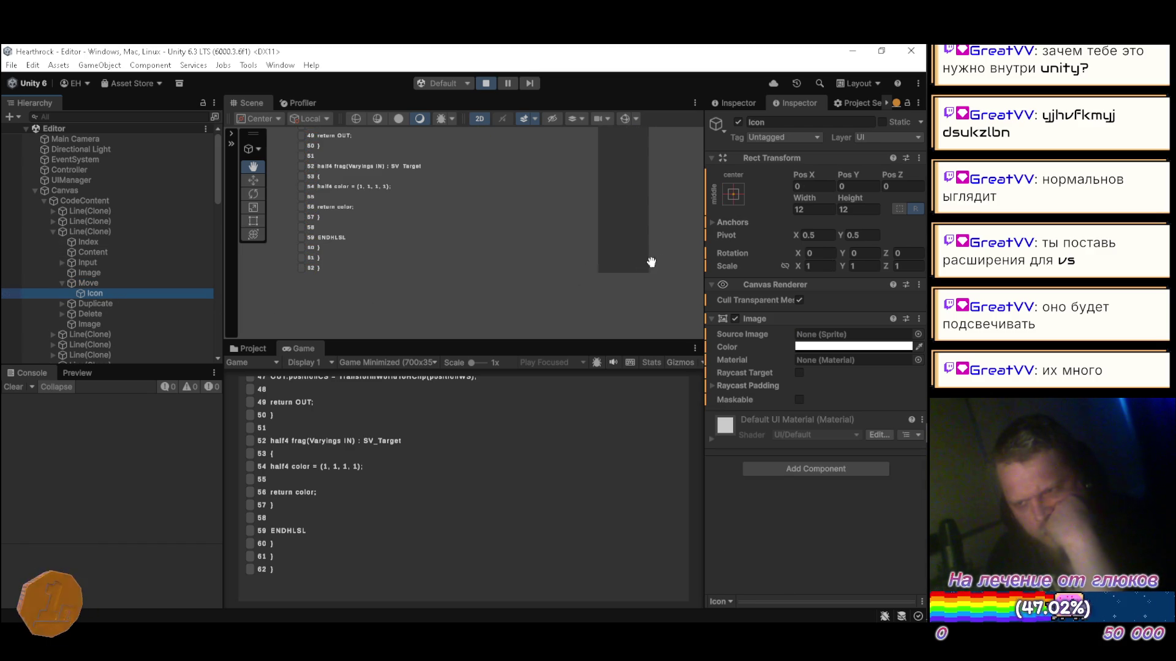
pyautogui.click(62, 283)
pyautogui.click(54, 232)
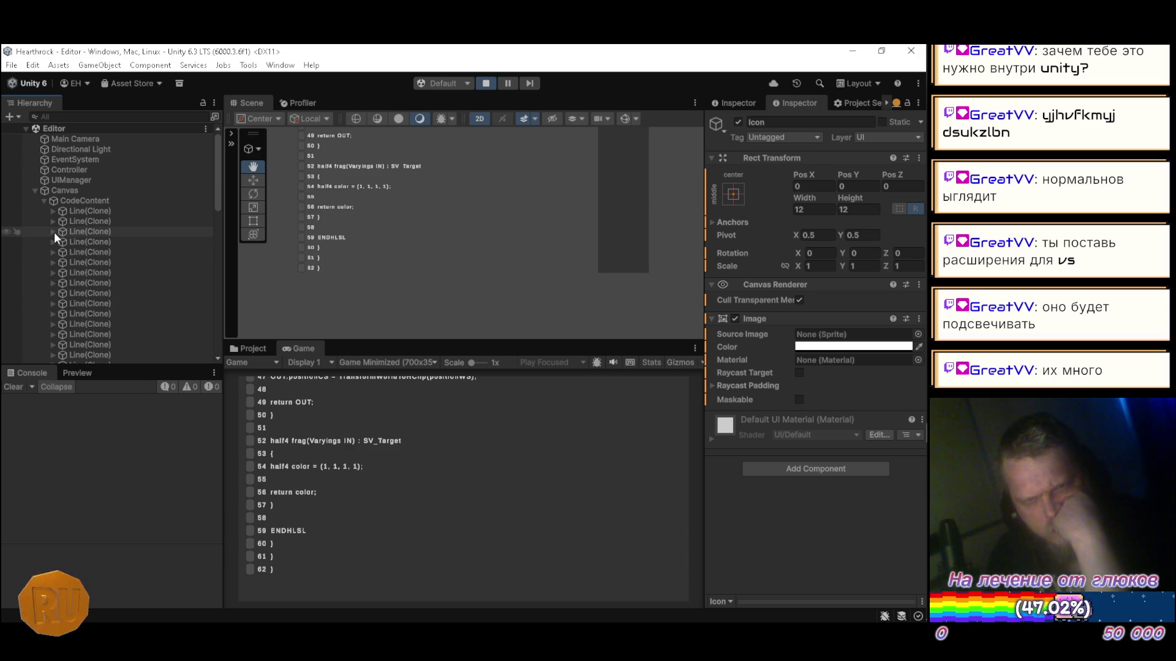
pyautogui.click(44, 200)
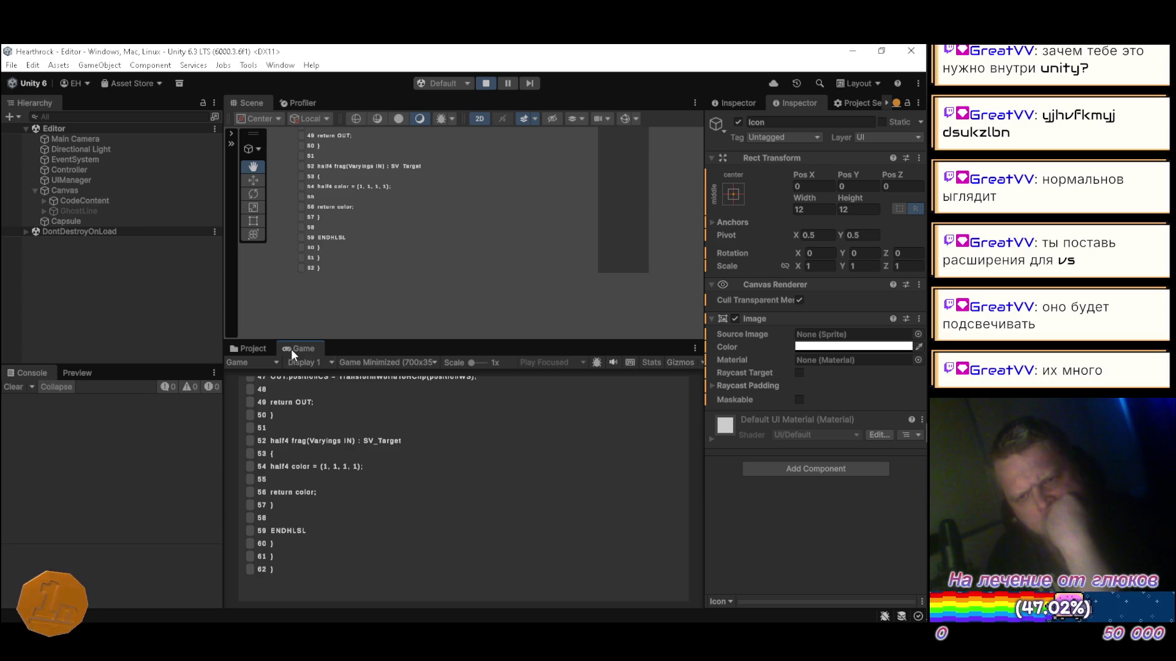
# Step: Scroll through the generated shader code listing, then stop the game
pyautogui.scroll(8, 383, 454)
pyautogui.scroll(7, 387, 453)
pyautogui.scroll(-15, 380, 455)
pyautogui.scroll(12, 391, 445)
pyautogui.scroll(4, 388, 448)
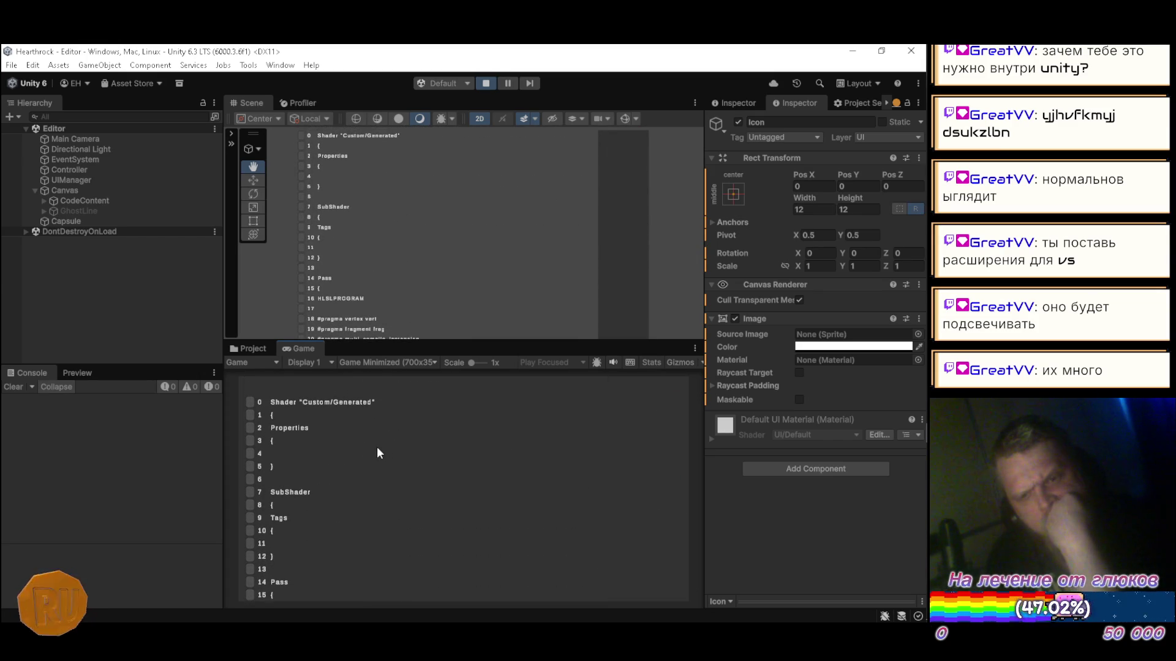
pyautogui.moveTo(380, 452)
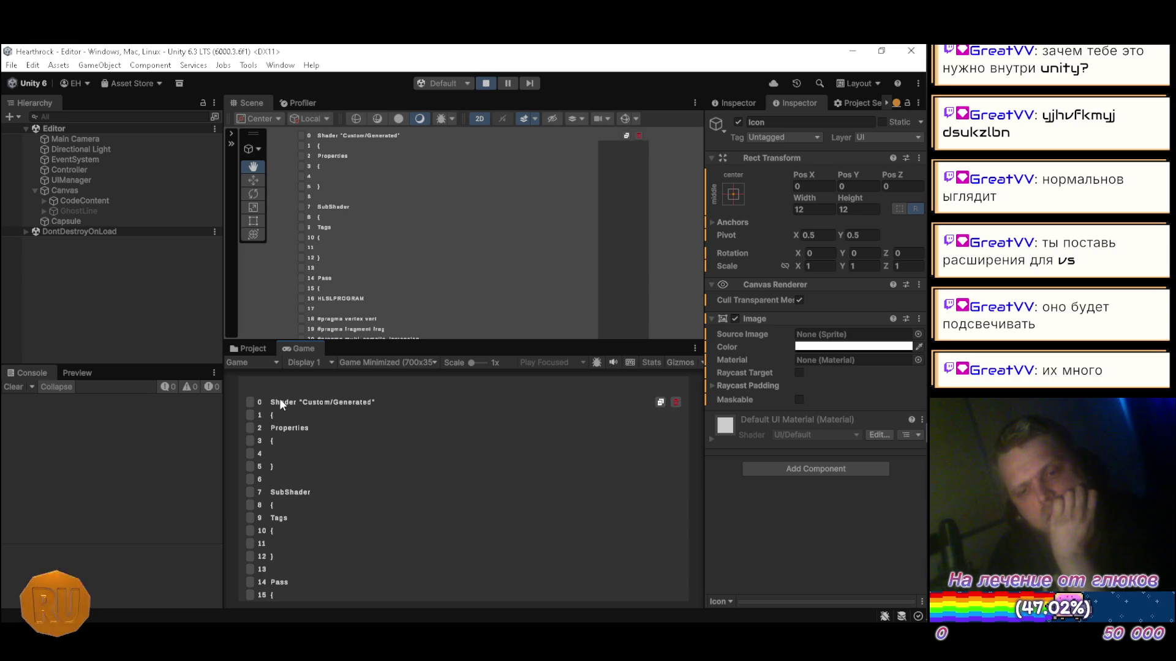
pyautogui.click(487, 84)
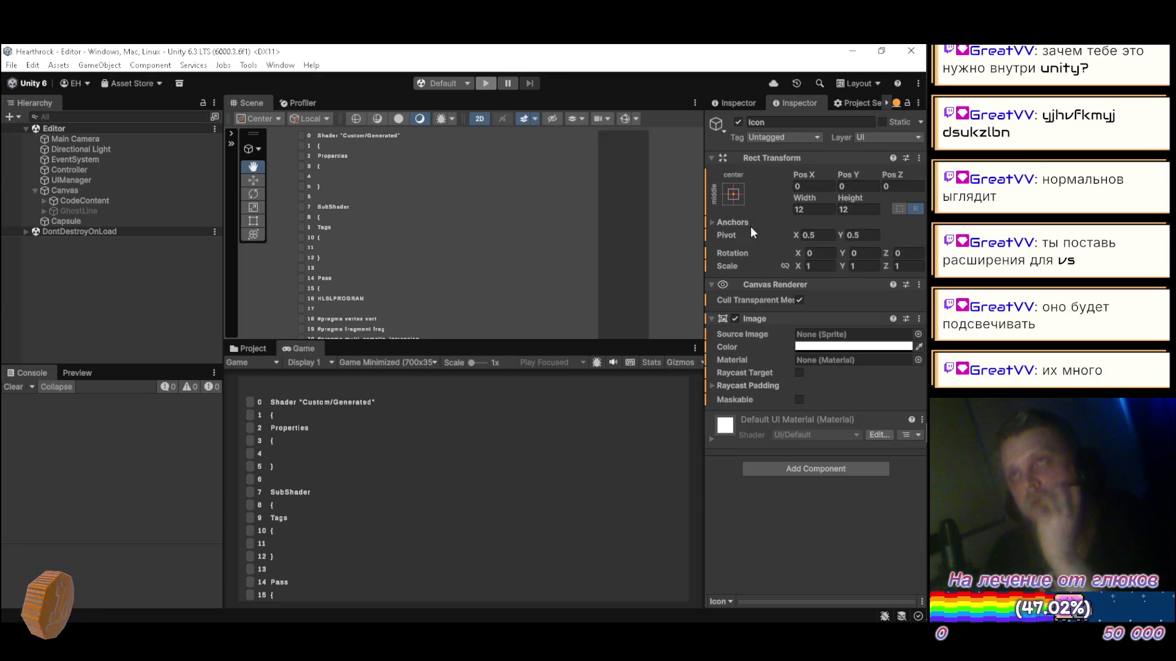
# Step: Set the Line prefab's Content, Input and Image Left offset from 50 to 64, then replay
pyautogui.doubleClick(395, 415)
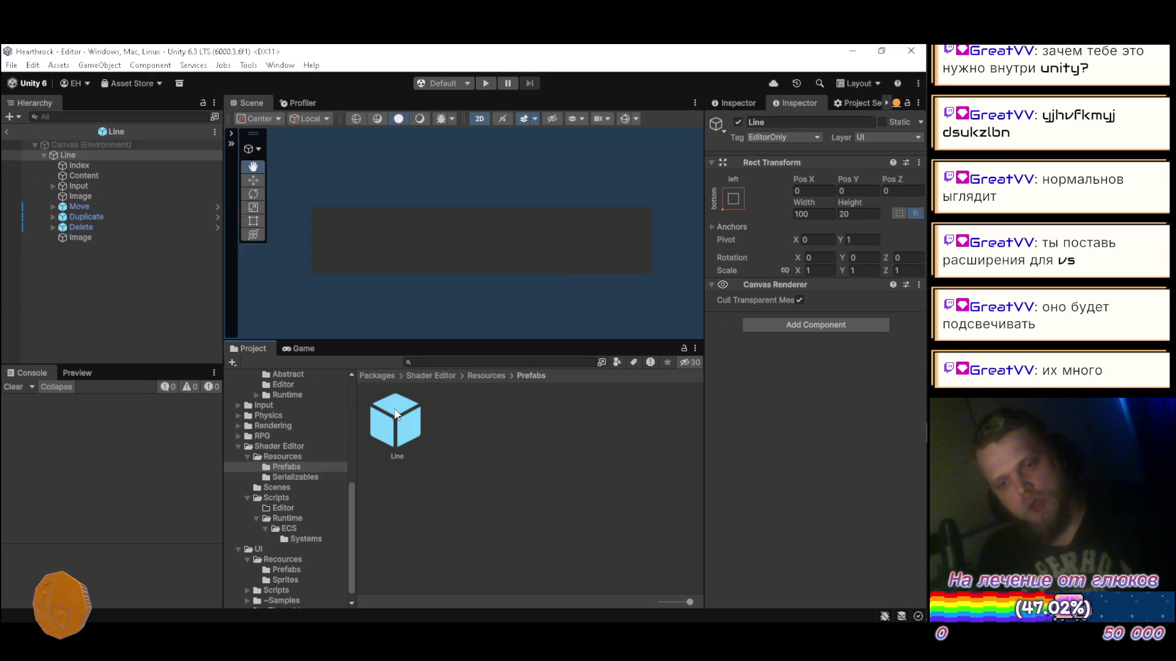
pyautogui.click(81, 176)
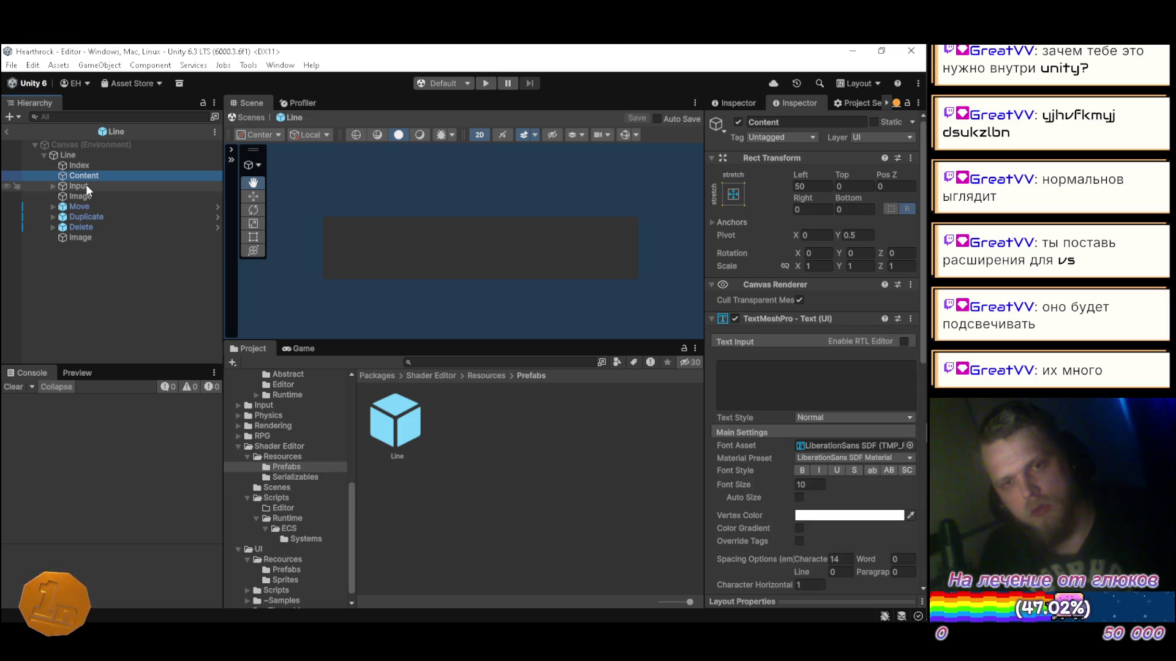
pyautogui.keyDown('ctrl'); pyautogui.click(86, 185); pyautogui.keyUp('ctrl')
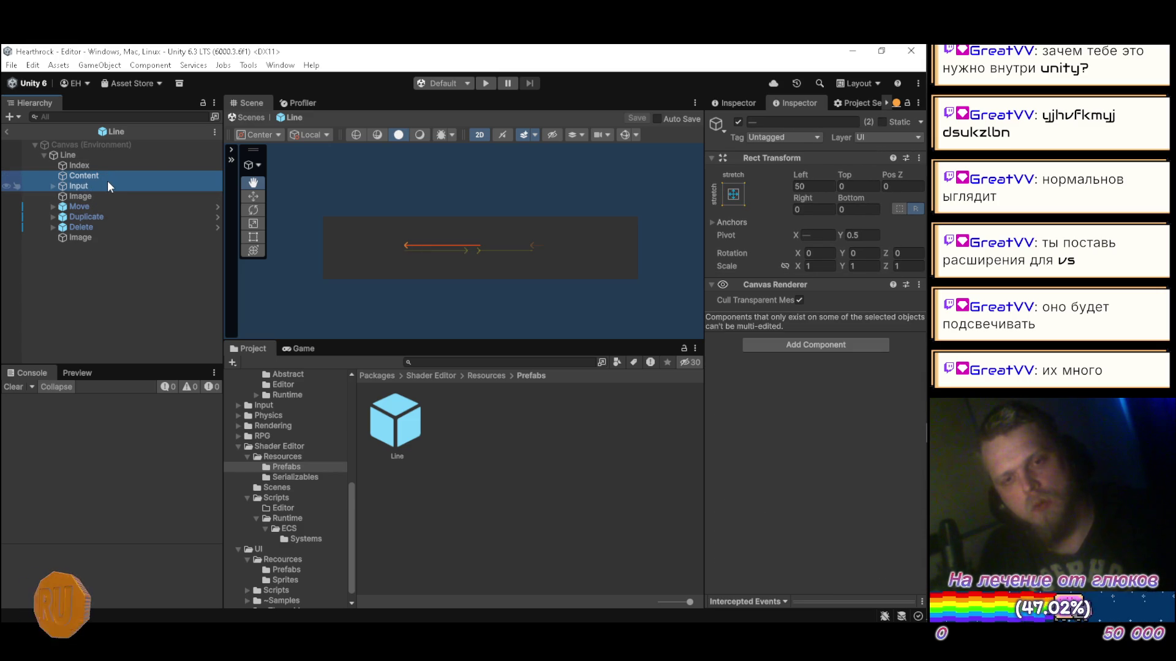
pyautogui.keyDown('ctrl'); pyautogui.click(100, 196); pyautogui.keyUp('ctrl')
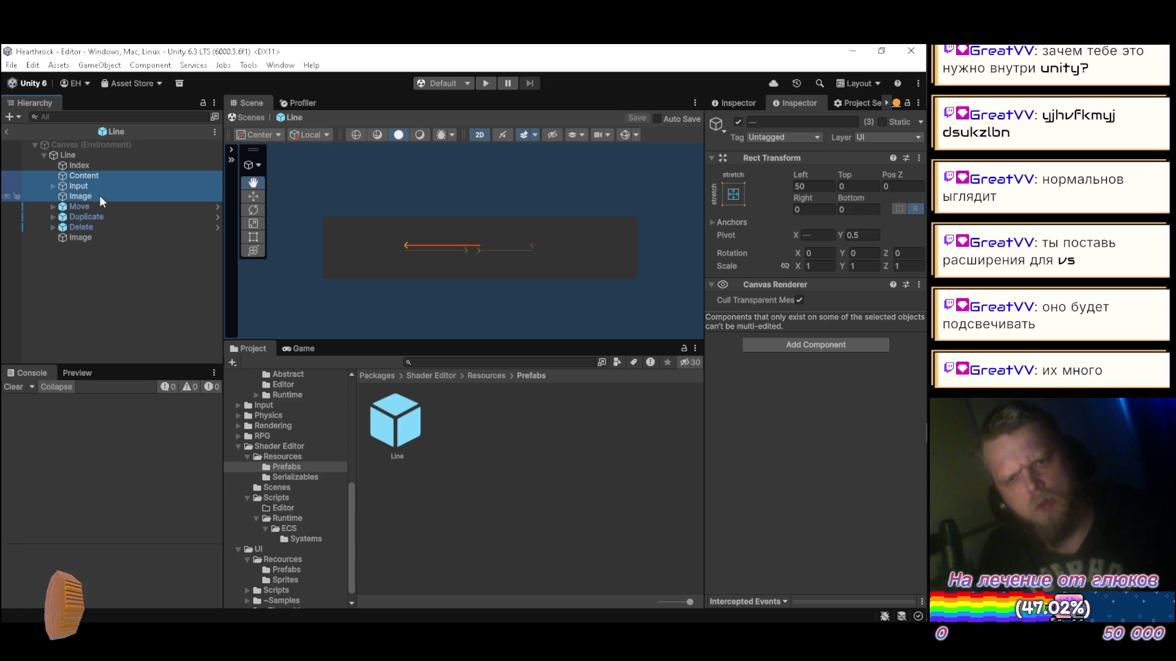
pyautogui.click(829, 188)
pyautogui.write('64')
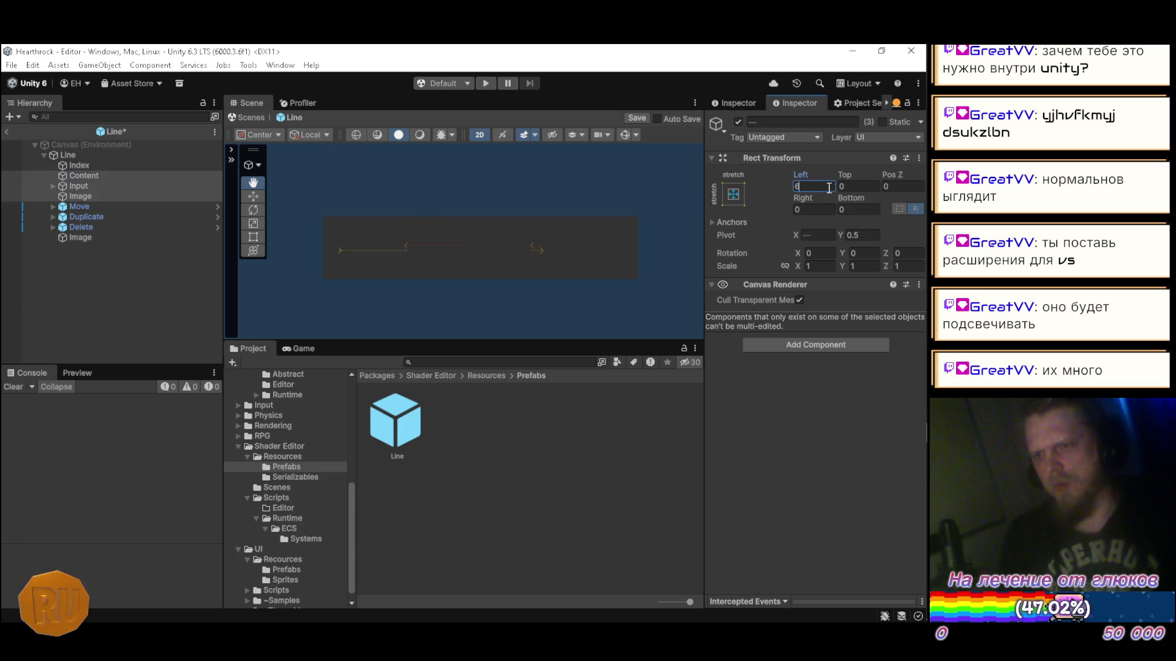
pyautogui.click(69, 236)
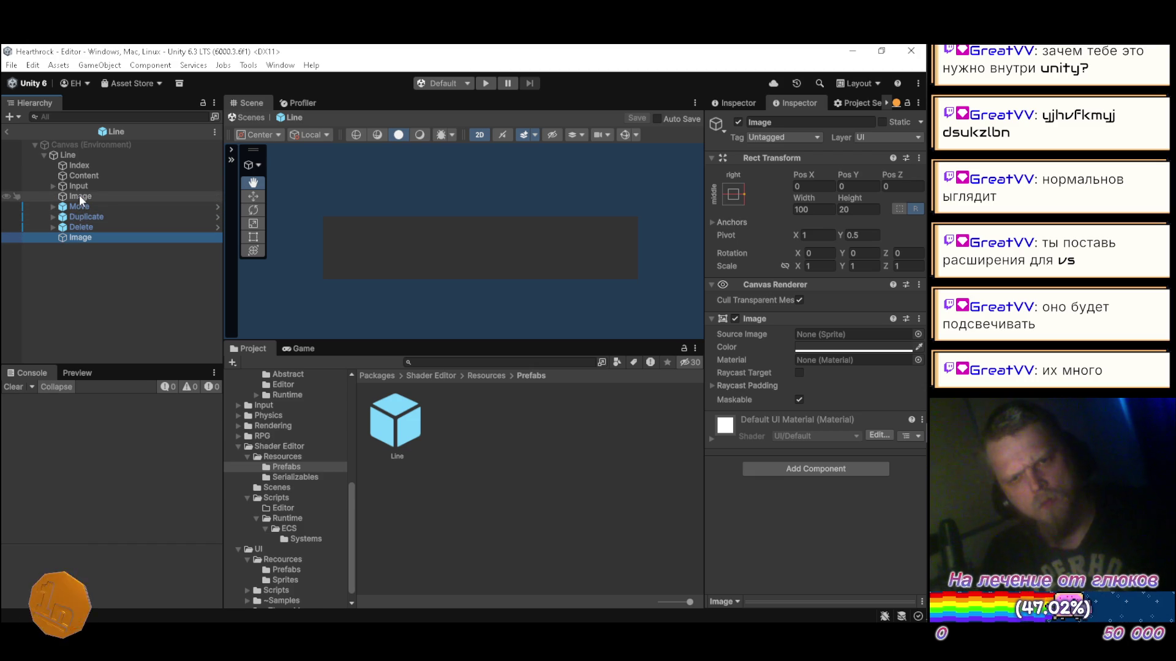
pyautogui.click(90, 290)
pyautogui.click(6, 131)
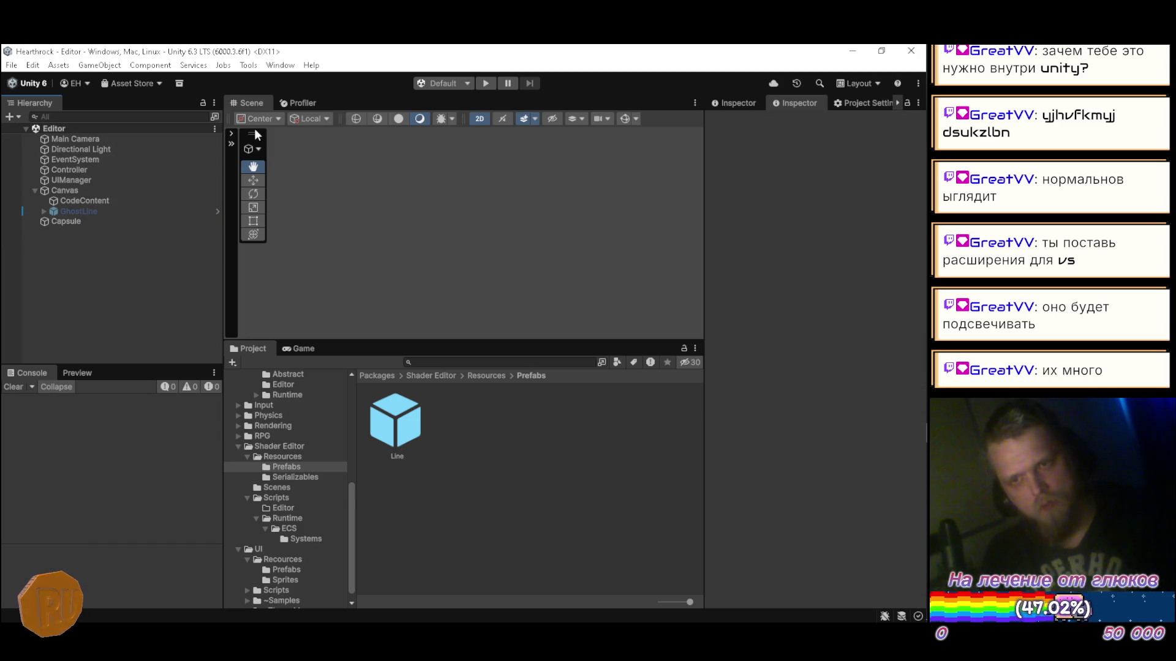
pyautogui.click(485, 84)
# Step: Enter Play mode and scroll through the Custom/Generated shader's Pass pragmas, shadow keywords and URP includes
pyautogui.hotkey('ctrl', 'p')
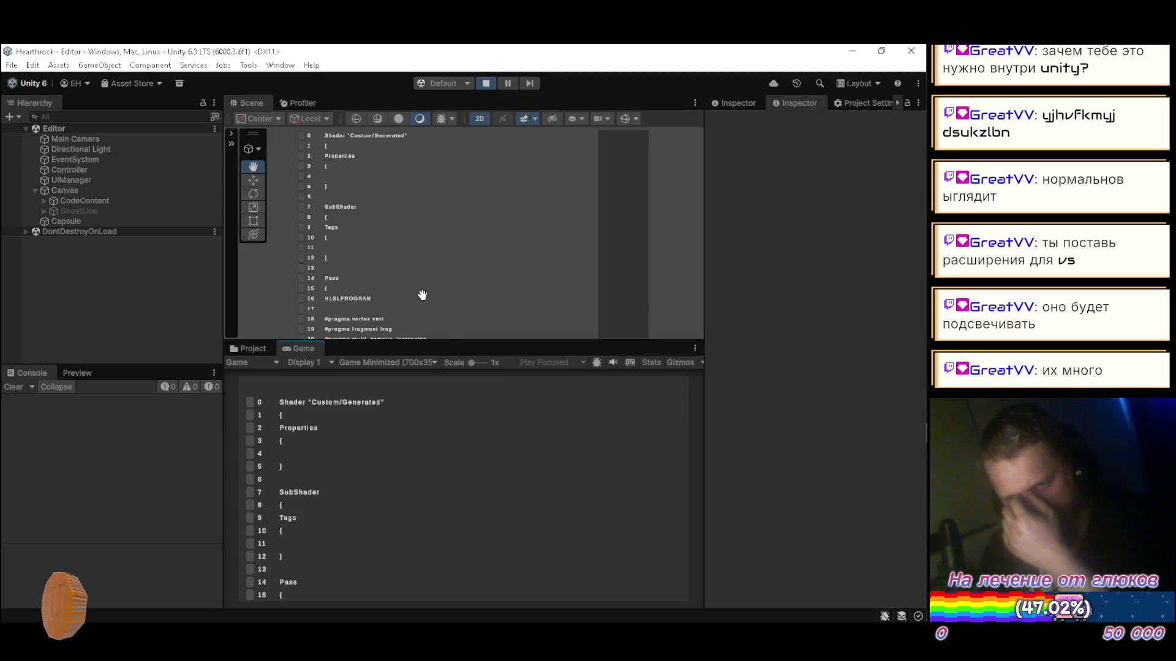
pyautogui.scroll(-10, 344, 486)
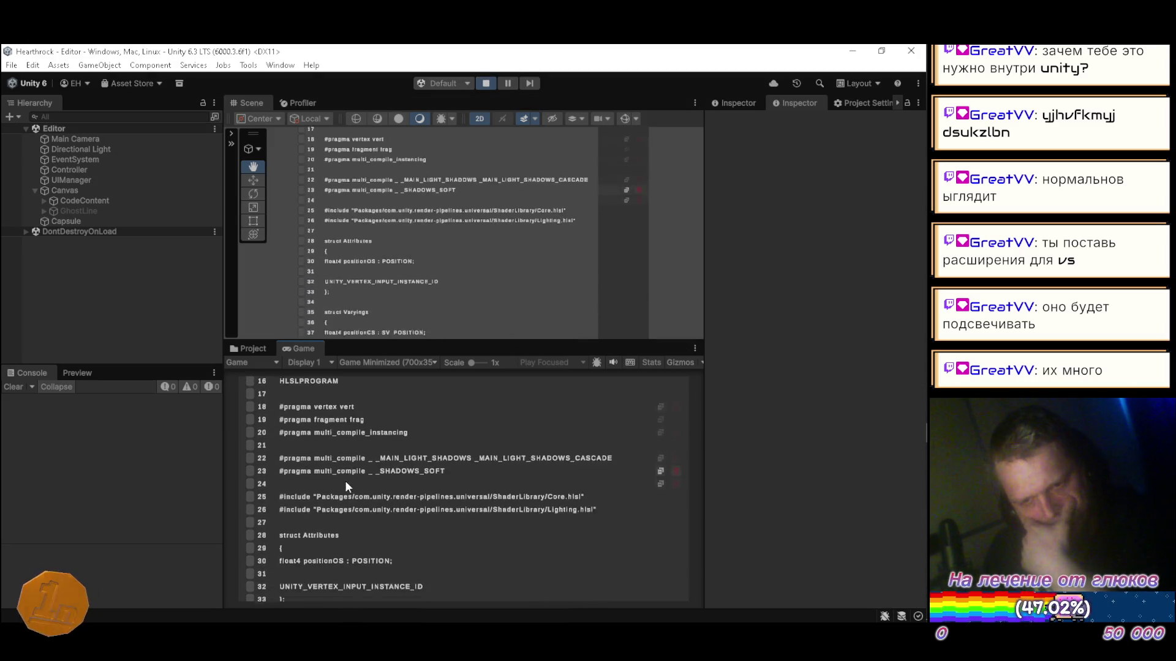
pyautogui.scroll(-3, 344, 486)
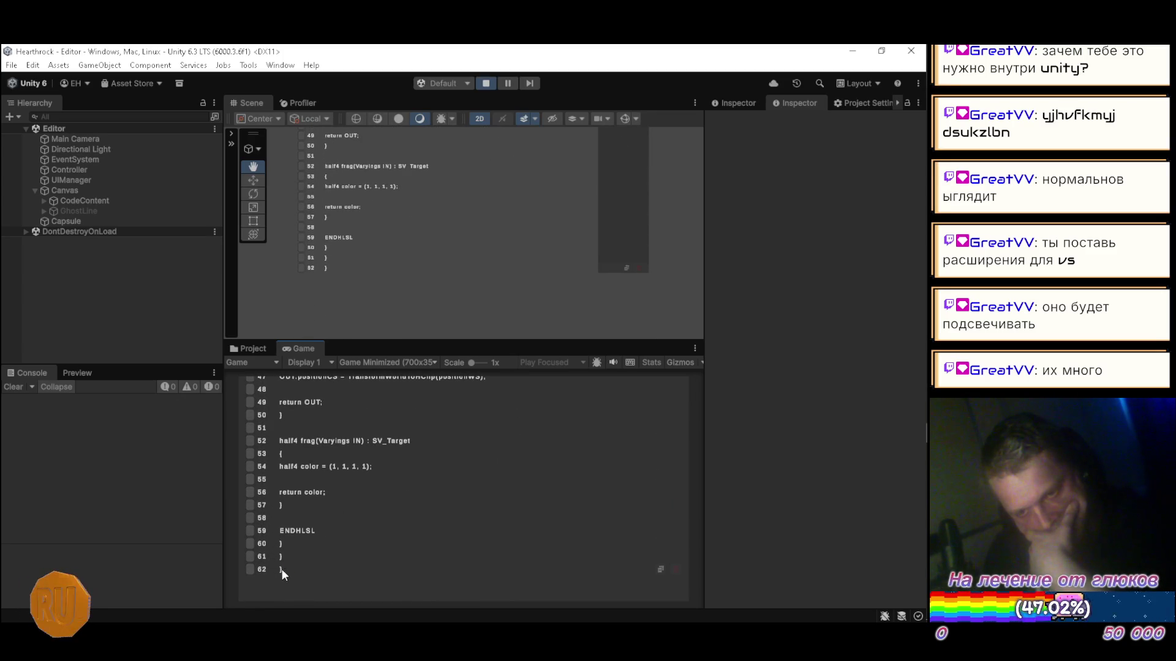
pyautogui.scroll(6, 316, 546)
pyautogui.scroll(5, 317, 539)
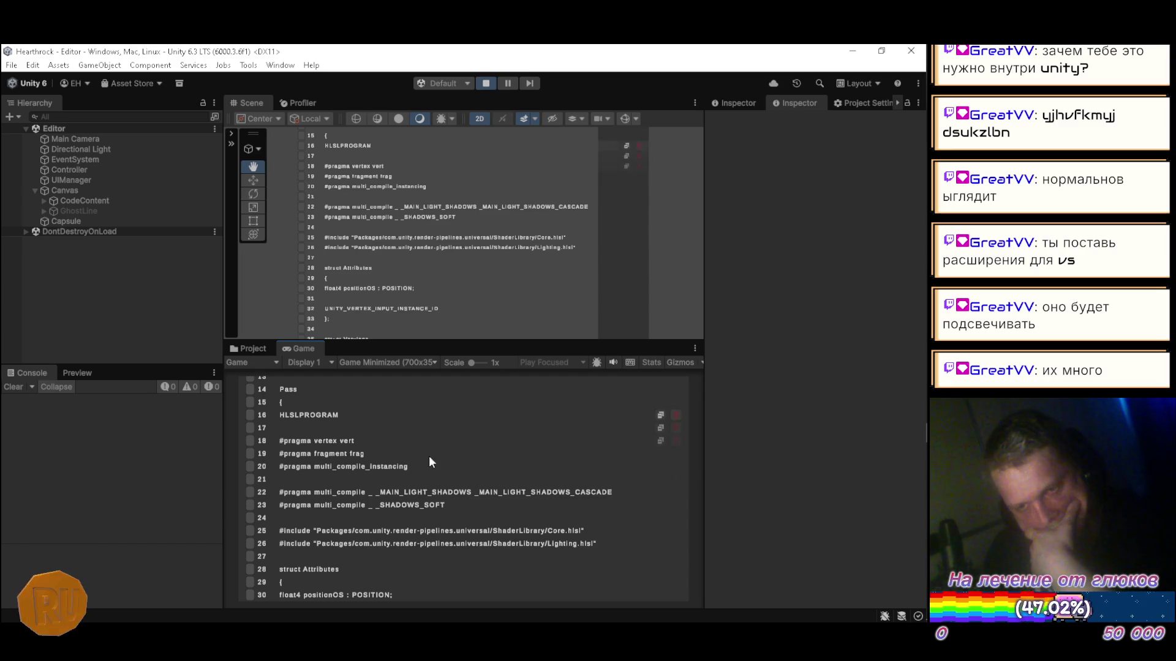
pyautogui.scroll(5, 425, 473)
pyautogui.scroll(-7, 427, 447)
pyautogui.scroll(-9, 437, 452)
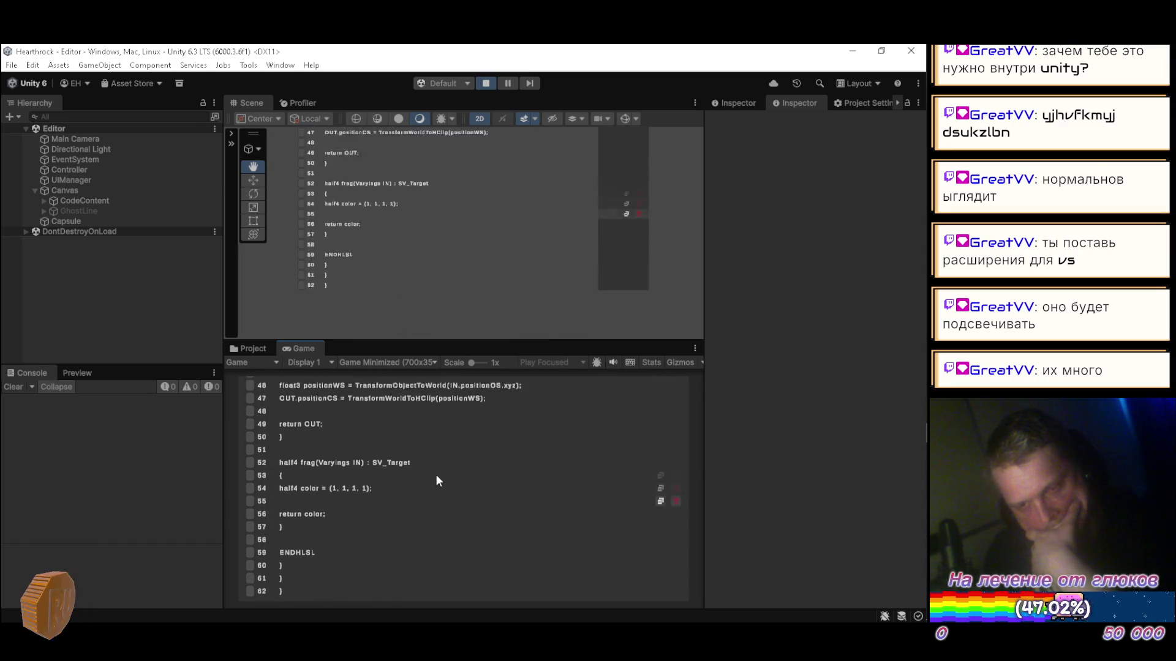
pyautogui.scroll(15, 436, 481)
pyautogui.scroll(-8, 432, 481)
pyautogui.scroll(-8, 433, 461)
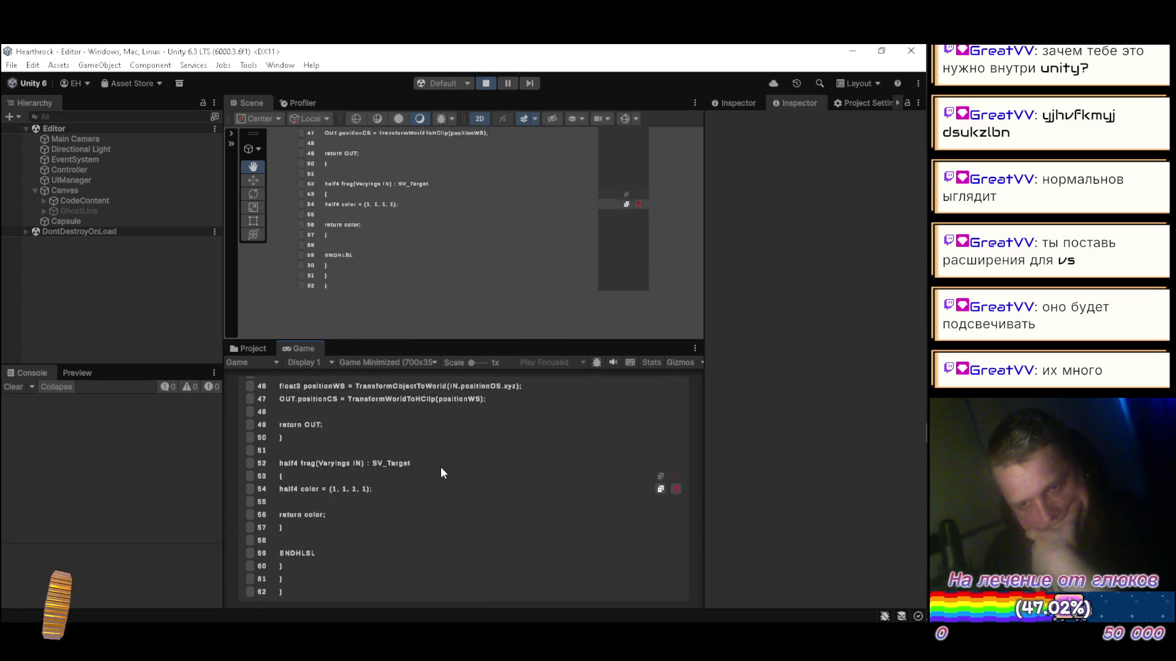
pyautogui.scroll(15, 441, 472)
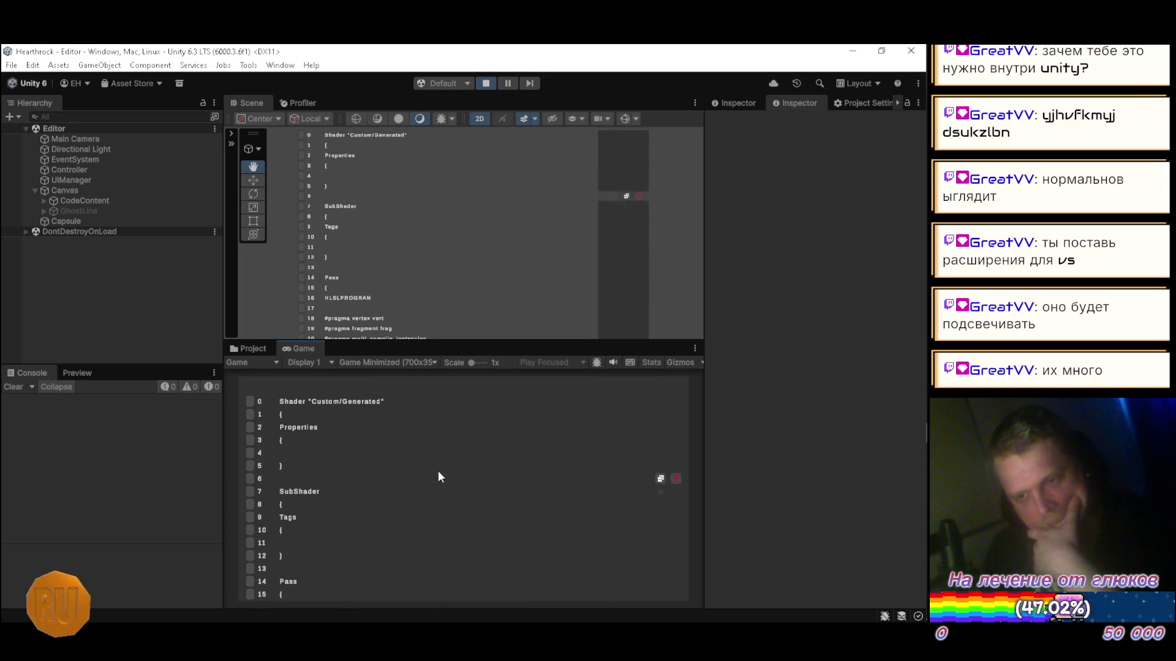
pyautogui.scroll(-4, 428, 480)
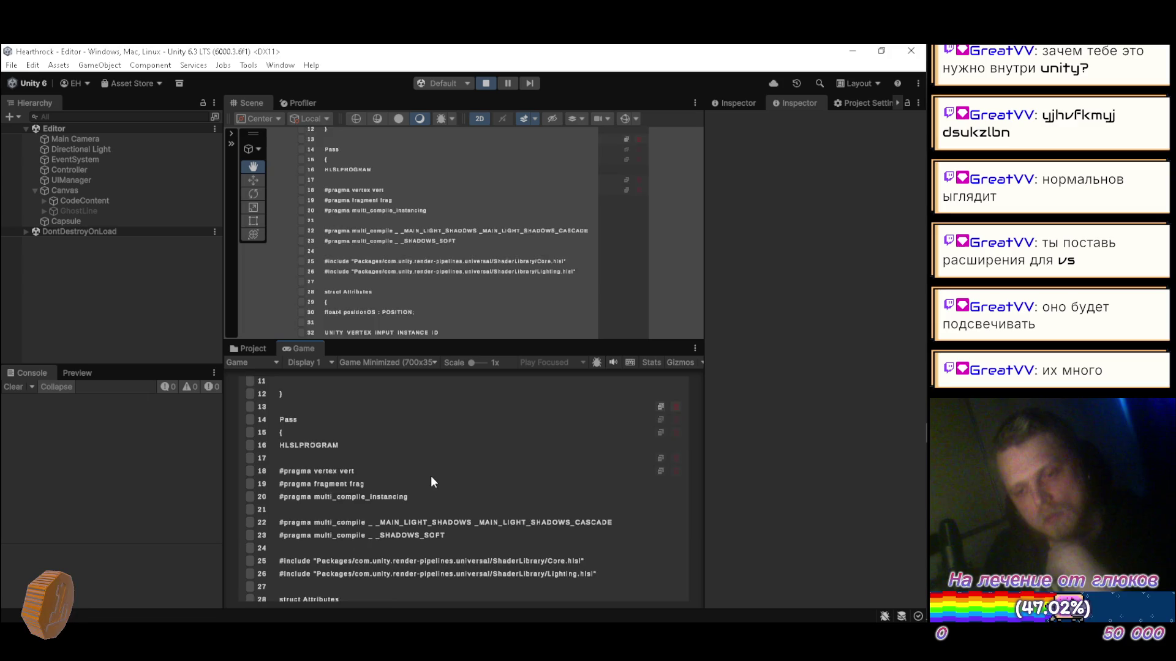
pyautogui.scroll(-12, 431, 477)
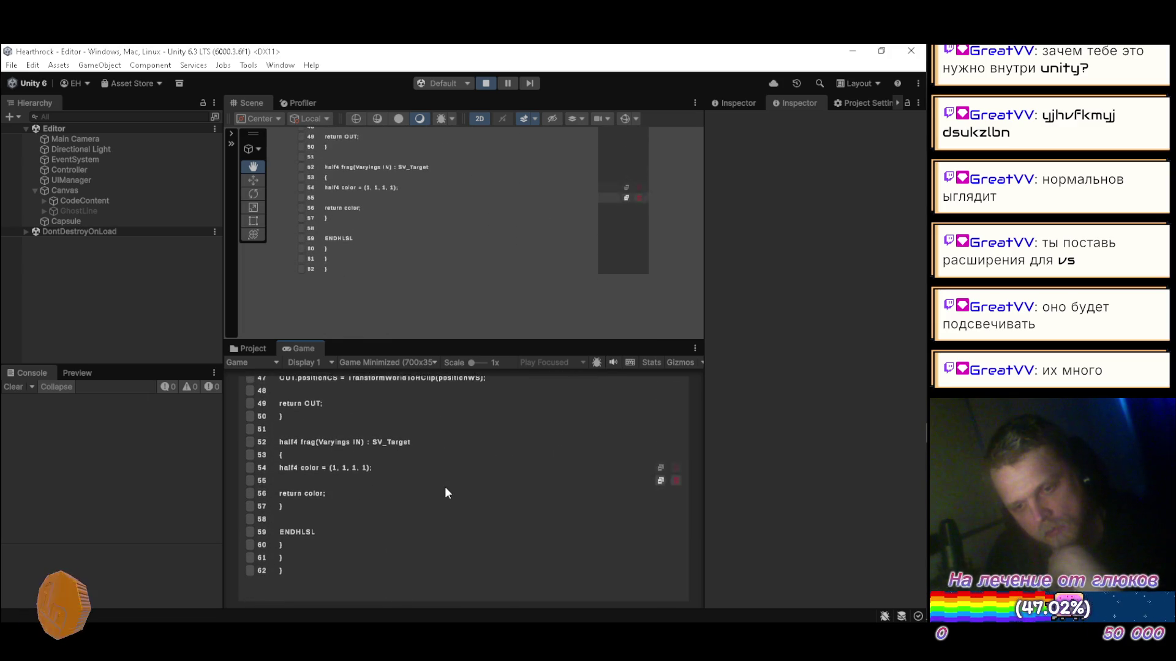